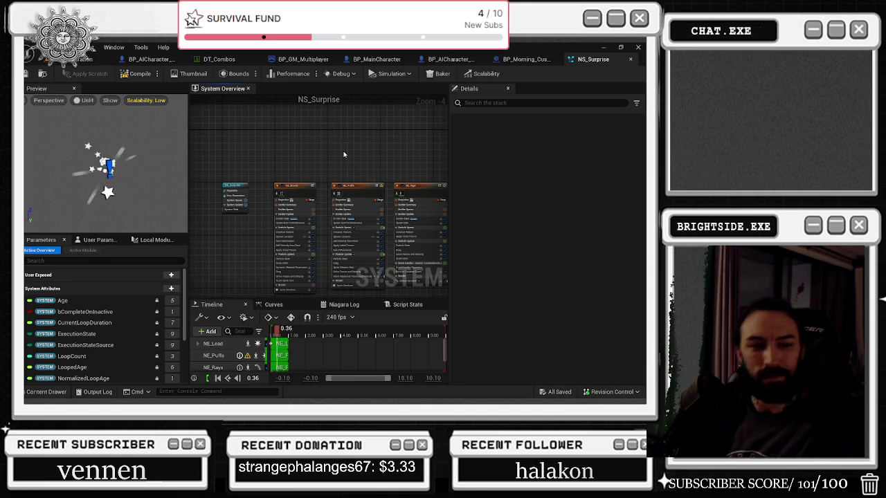
Step: Select the Rays, Lead and Stars emitters together and uncheck Cast Shadows
scroll(268, 192, up, 2)
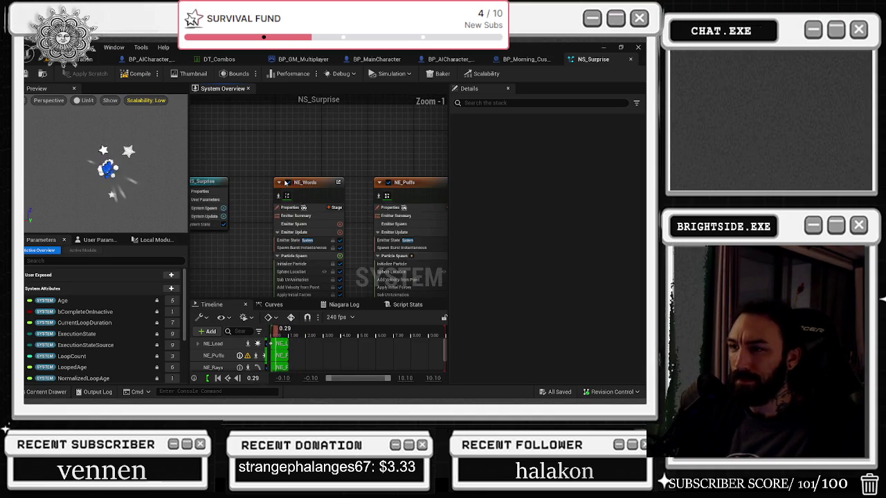
scroll(194, 173, down, 3)
scroll(190, 171, up, 1)
scroll(190, 171, down, 2)
drag(380, 162, 280, 225)
text(CASY)
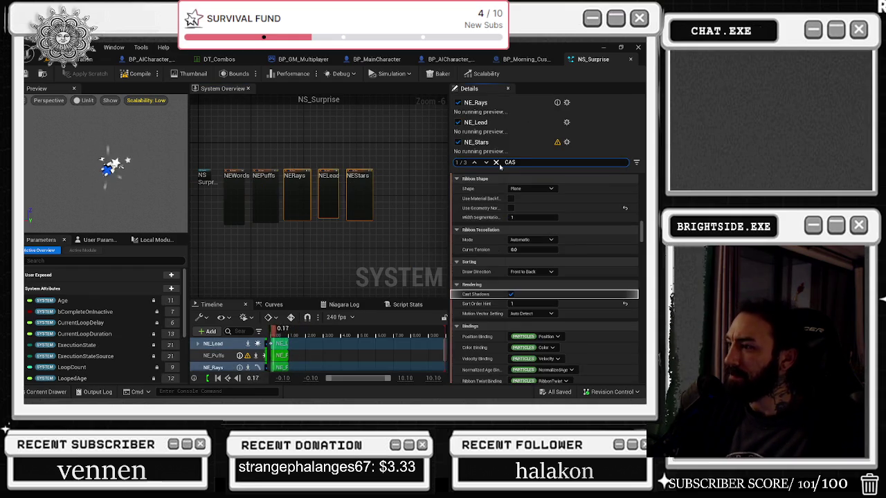
click(328, 197)
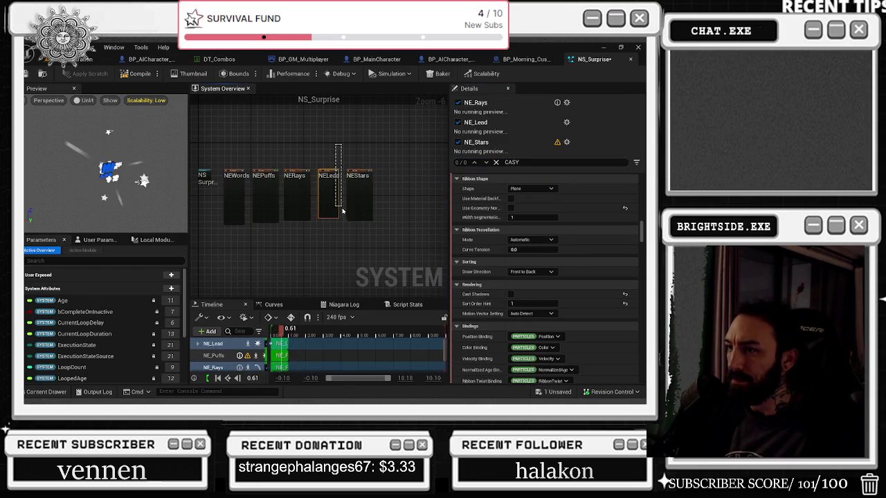
Step: Confirm Cast Shadows is off on NE_Lead and NE_Stars, then clear the property search filter
click(512, 193)
click(359, 197)
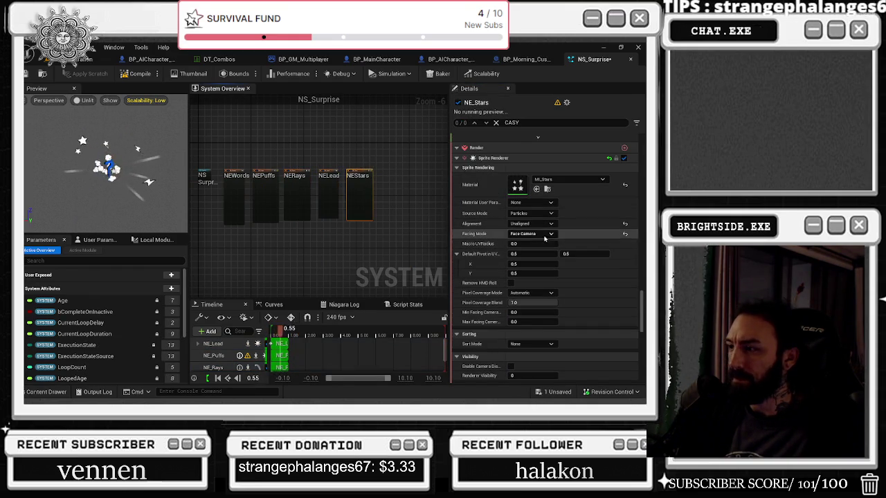
click(519, 123)
text(T)
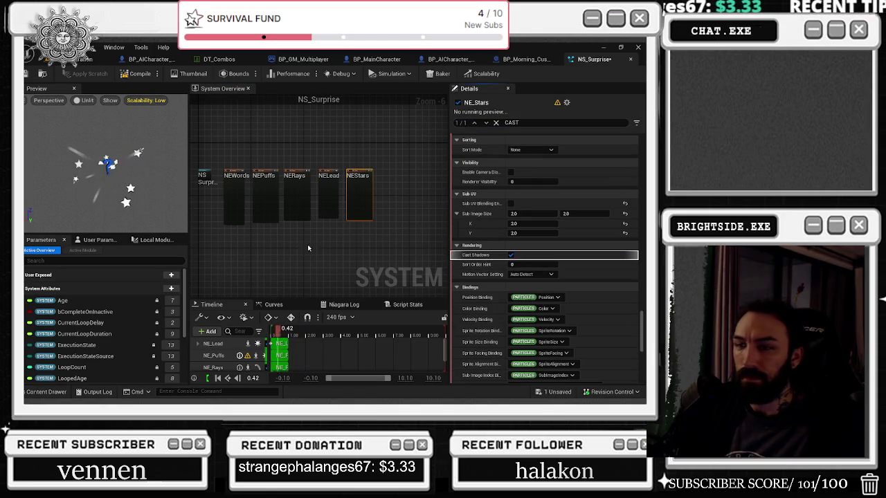
drag(318, 145, 218, 225)
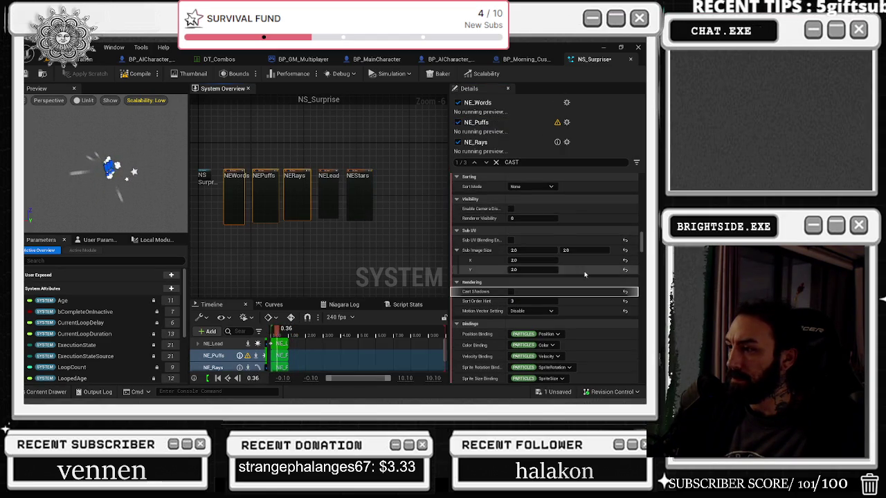
drag(381, 156, 284, 223)
click(495, 161)
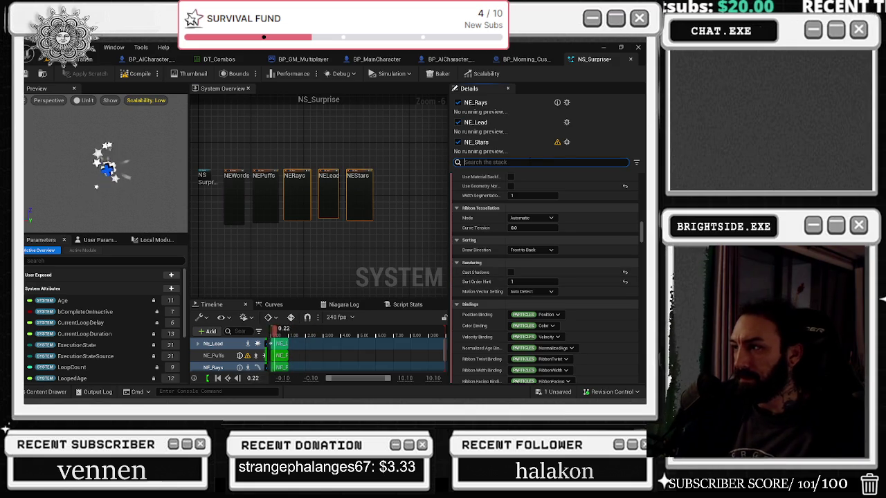
Step: Check the Scalability settings of NE_Lead, NE_Rays and NE_Words, then show the NS_Surprise system properties
scroll(507, 355, down, 10)
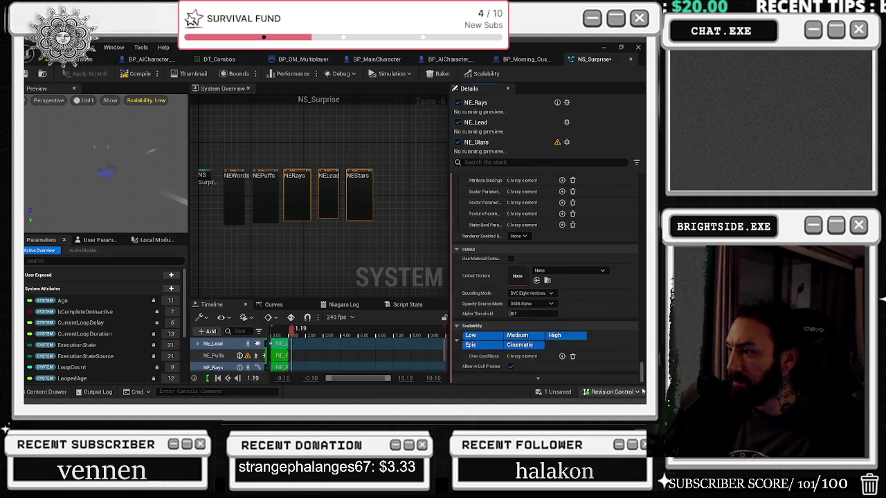
click(485, 329)
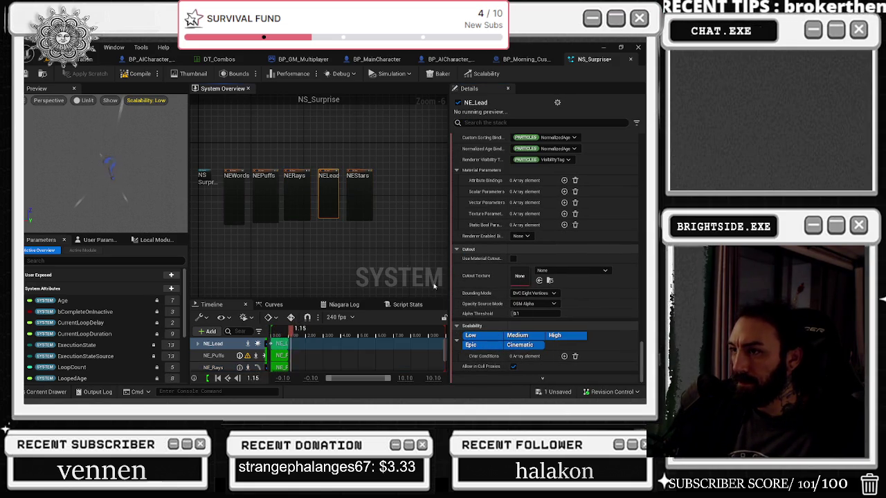
click(297, 181)
click(234, 194)
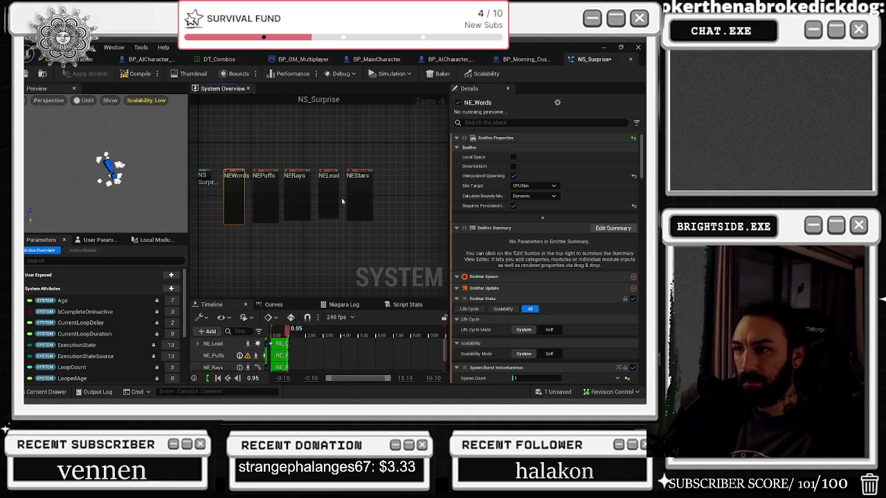
click(204, 175)
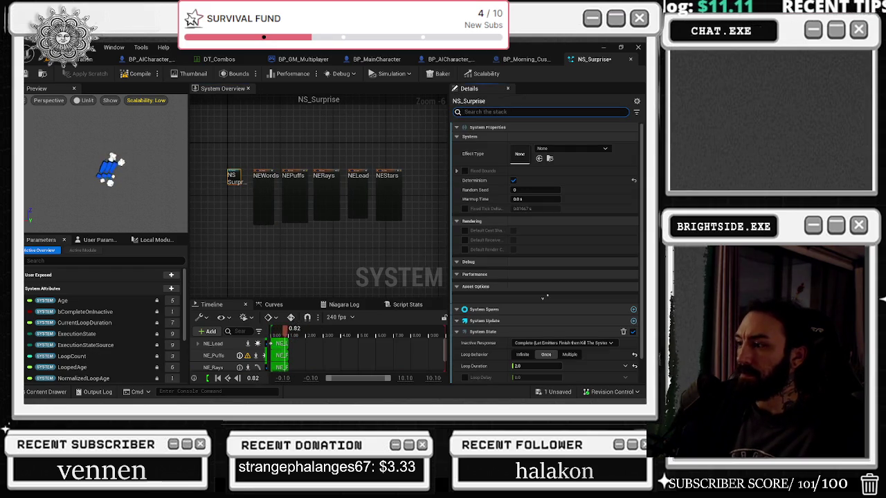
text(POOL)
Step: Look over the system's Max Pool Size and the NE_Words emitter settings
click(521, 283)
click(263, 178)
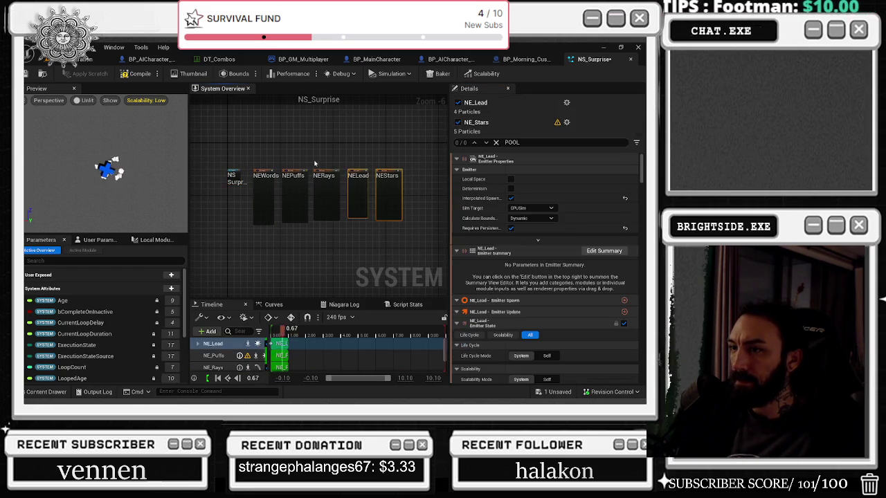
drag(406, 164, 311, 208)
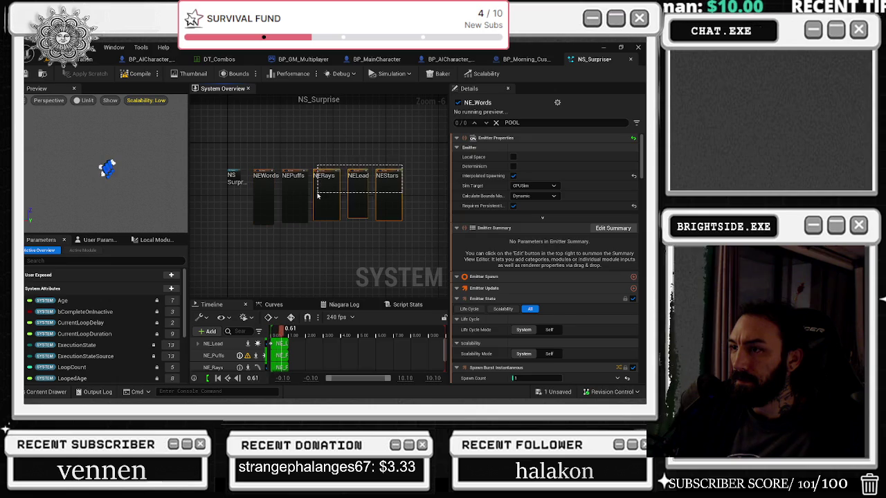
Step: On NE_Lead, find Generate Location Event and set its Event Send Rate to 1
click(358, 180)
click(520, 122)
text(LOCATION)
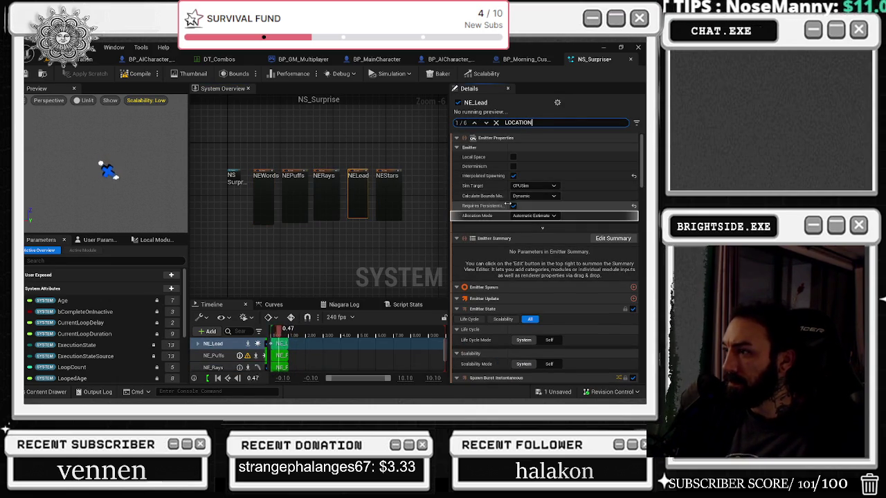
click(486, 122)
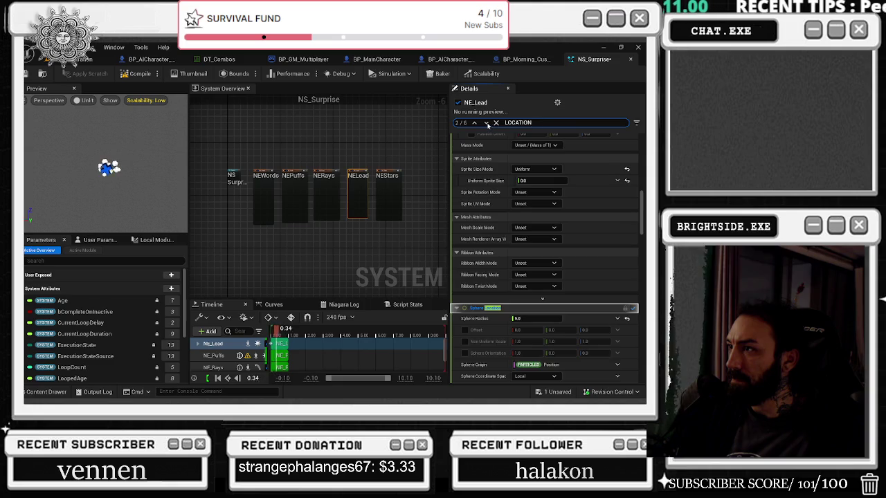
click(487, 123)
click(487, 122)
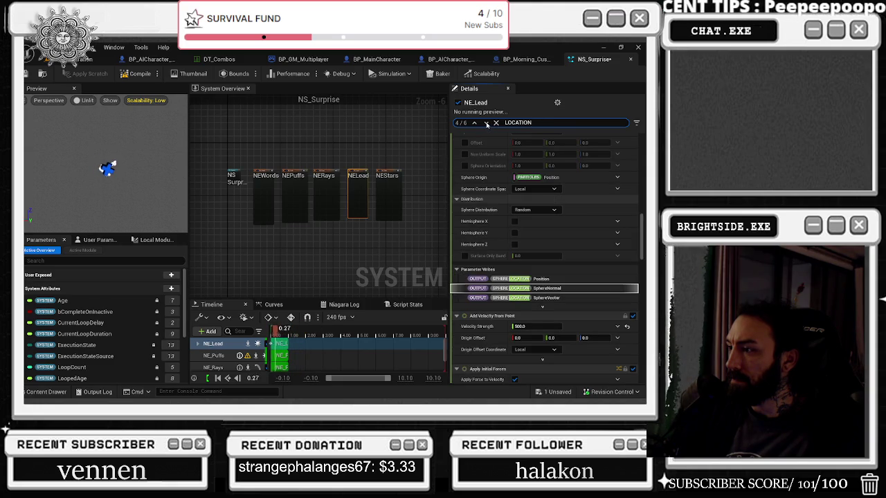
click(487, 122)
click(486, 123)
click(533, 236)
text(1.5)
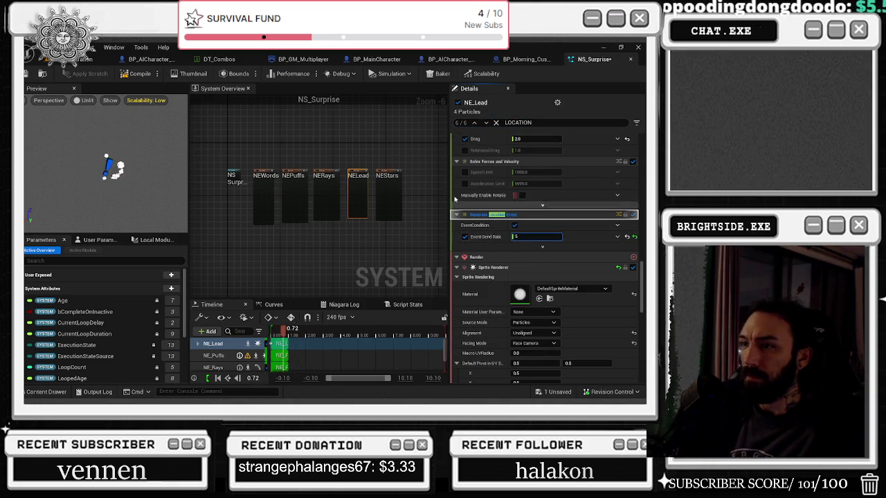
click(347, 126)
click(294, 190)
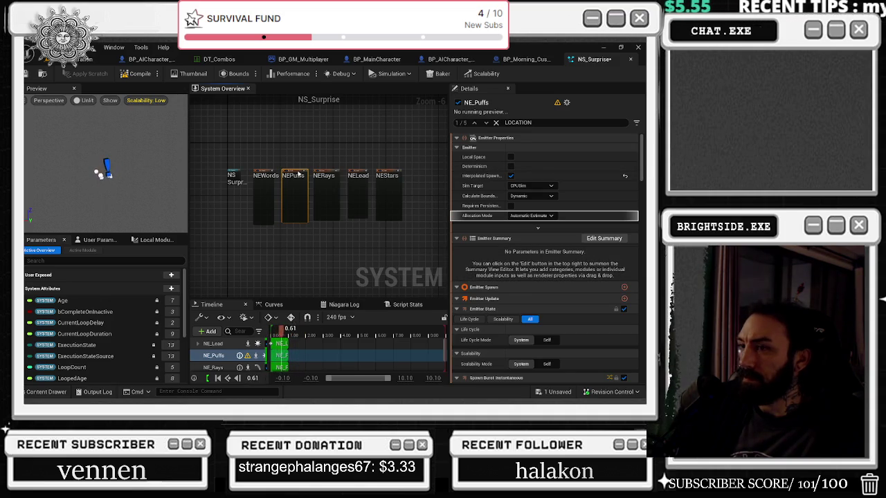
Step: Filter properties by 'SIZE' and reduce the Uniform Sprite Size ranges of NE_Words and NE_Puffs
click(265, 190)
text(SIZE)
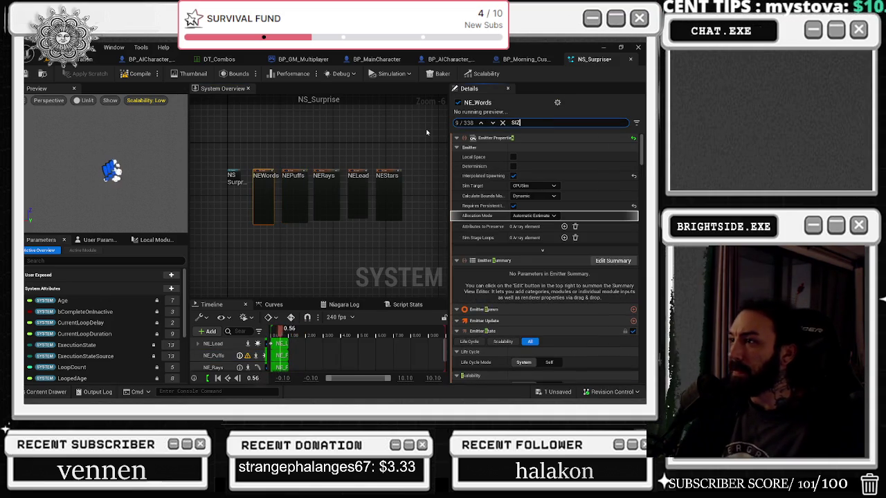
click(542, 290)
text(75)
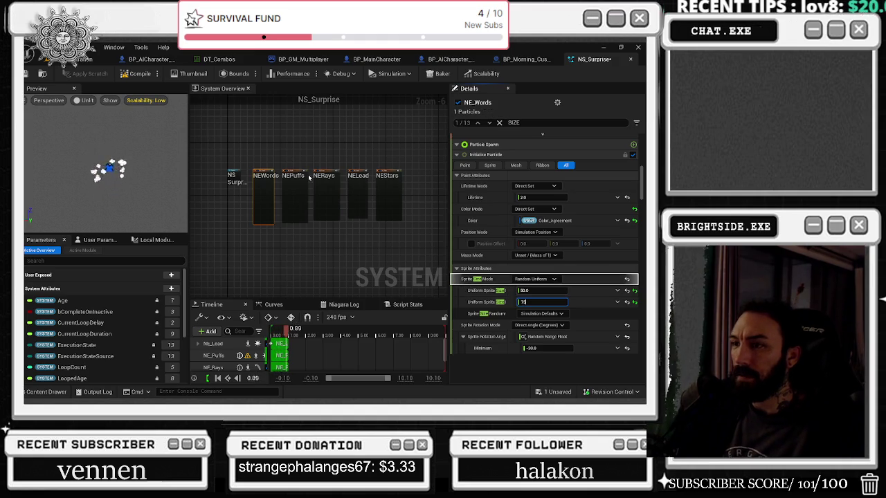
click(294, 198)
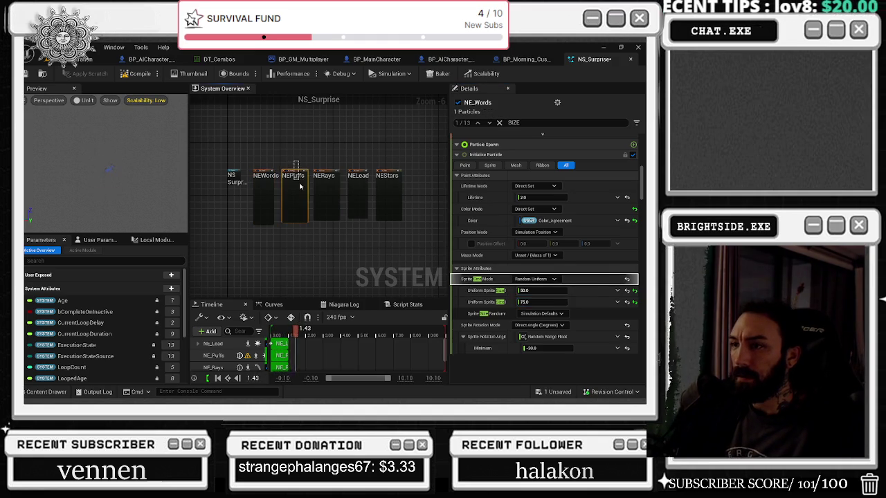
click(535, 259)
text(15)
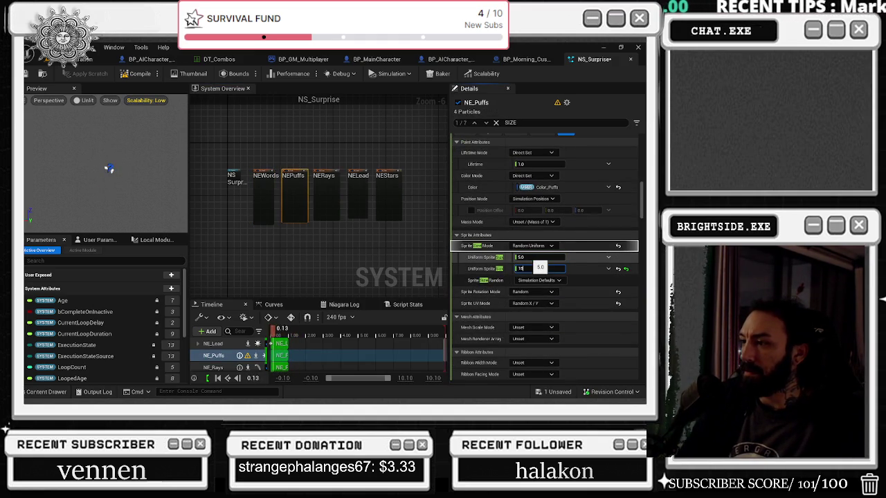
Step: Set NE_Stars' random sprite size to 10–20 and recompile NS_Surprise
click(325, 197)
click(357, 185)
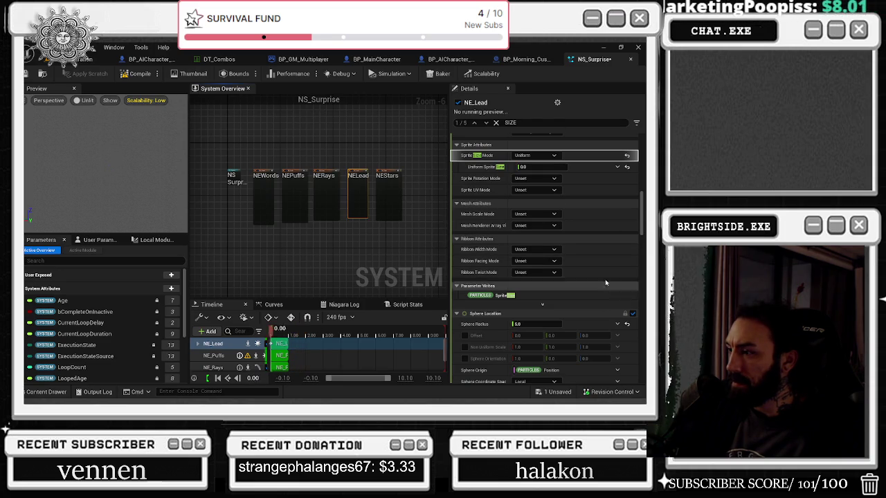
click(388, 198)
click(526, 257)
text(10)
key(Return)
click(526, 269)
text(20)
key(Return)
click(140, 74)
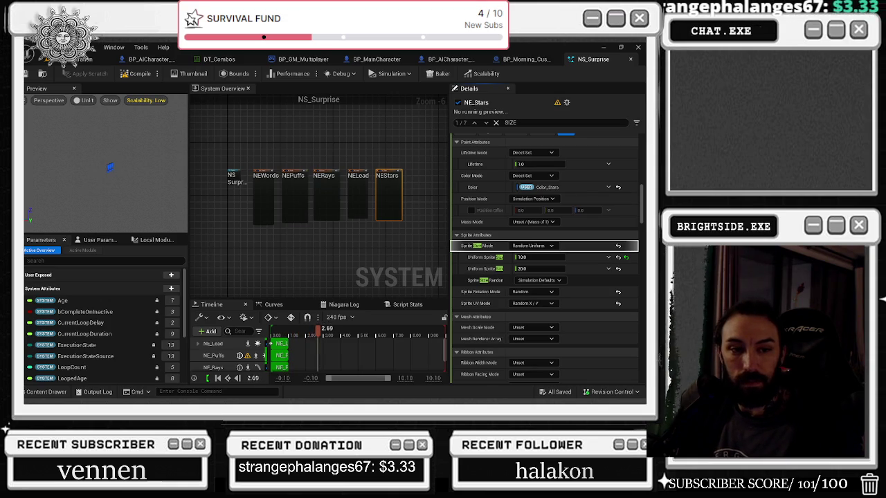
Step: Let NS_Surprise finish compiling and saving, then bring its system node into view
scroll(385, 164, up, 4)
scroll(384, 164, down, 1)
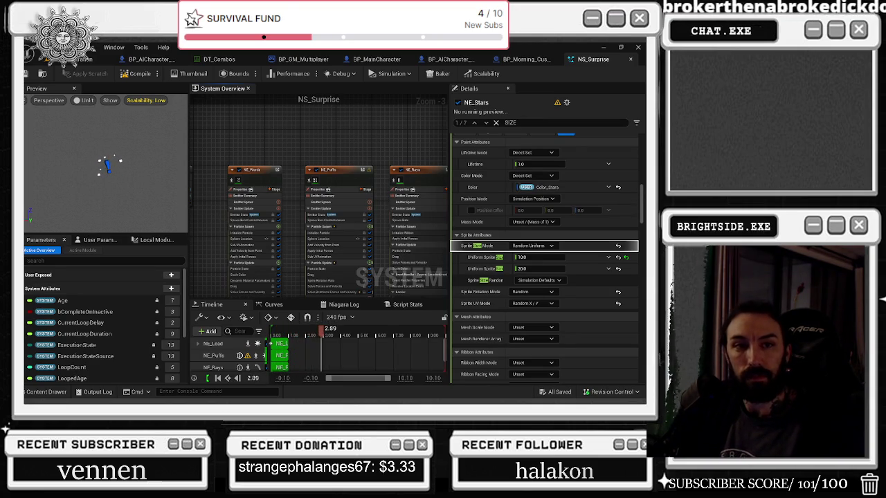
mouse_move(253, 150)
mouse_down()
mouse_move(332, 157)
mouse_move(302, 163)
mouse_up()
click(247, 171)
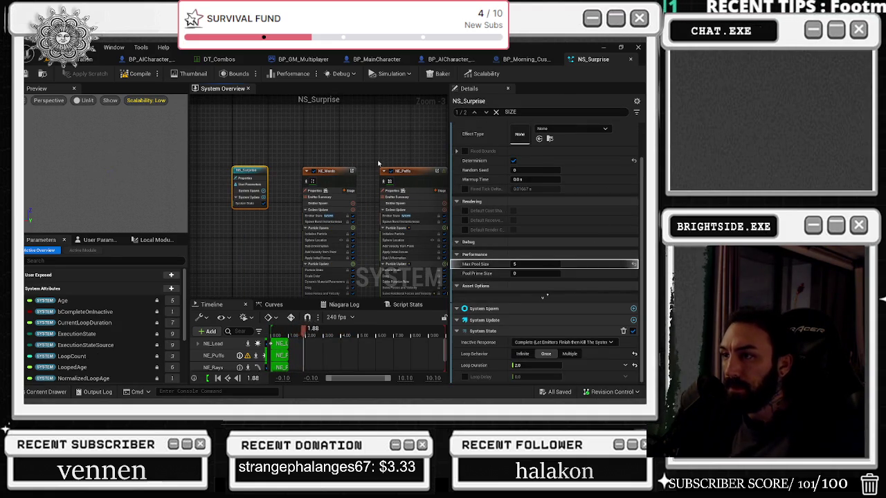
drag(382, 148, 291, 163)
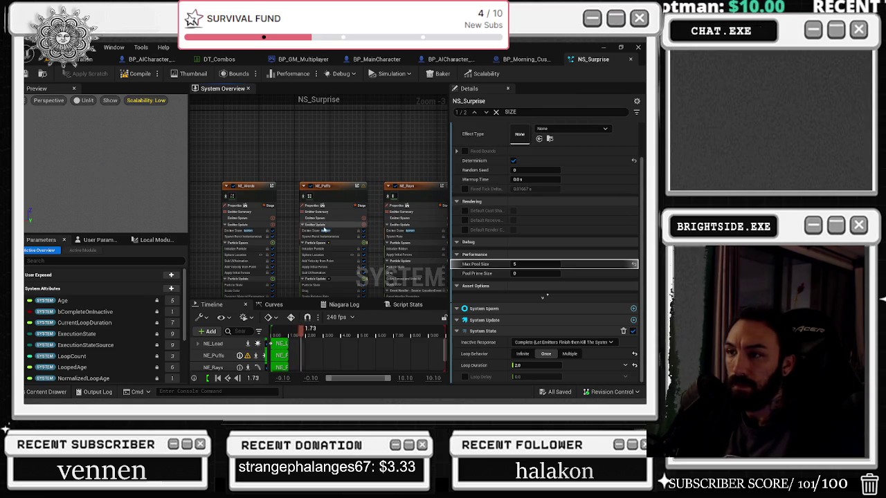
scroll(346, 221, up, 3)
click(309, 195)
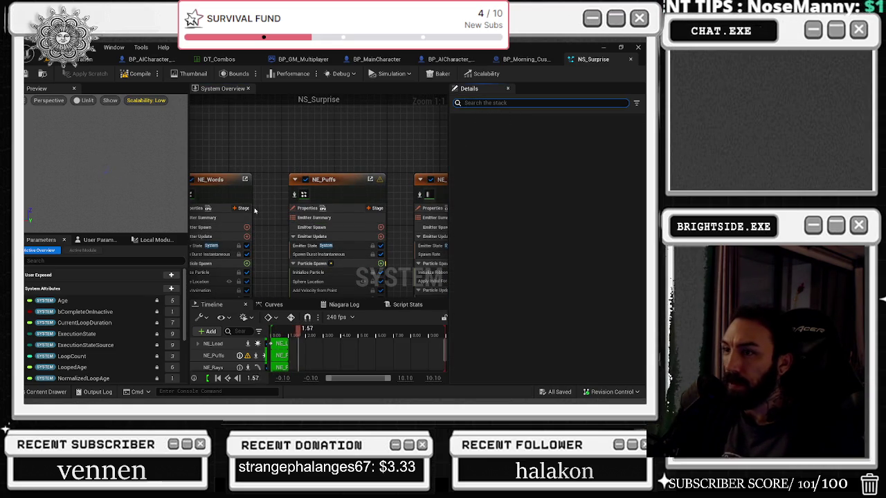
Step: Review the Puffs, Rays, Lead and Stars emitters, enabling interpolated spawning on NE_Words
click(332, 192)
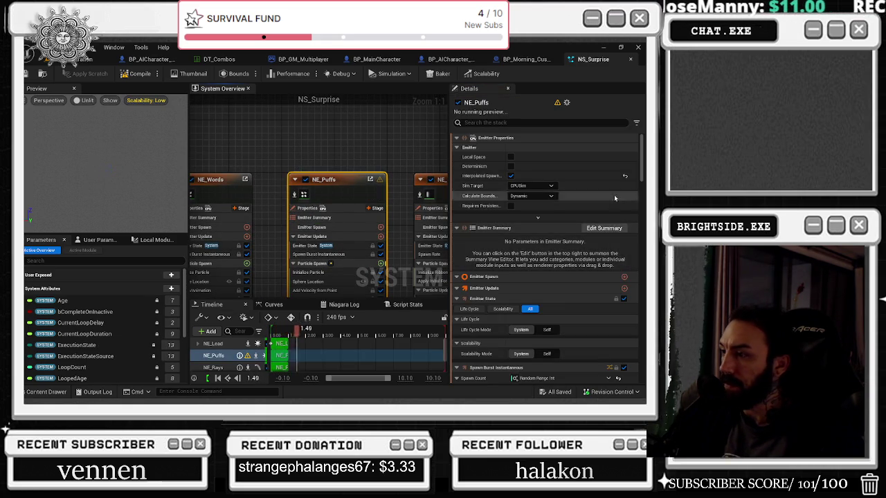
scroll(549, 238, down, 5)
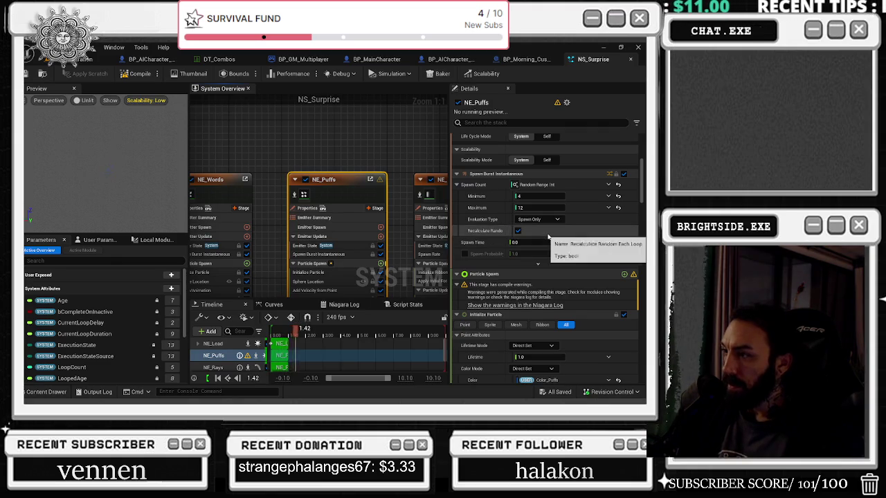
scroll(548, 237, down, 1)
scroll(387, 153, down, 5)
scroll(391, 166, down, 2)
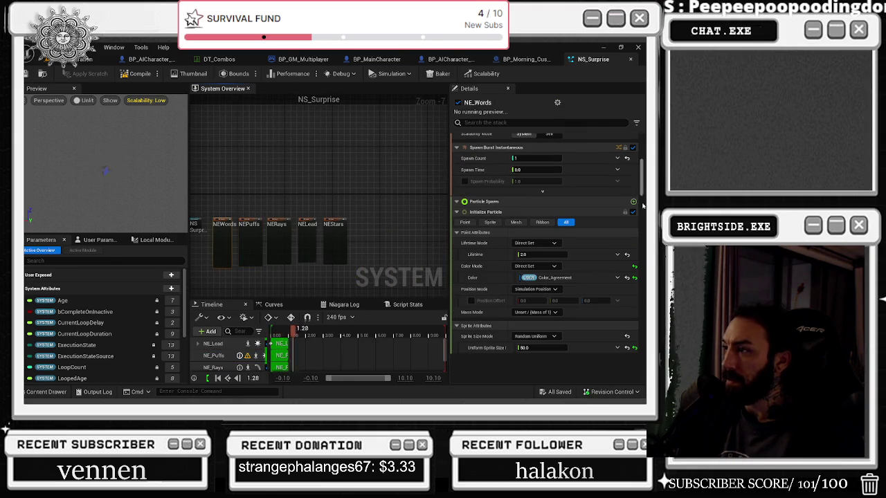
scroll(642, 177, up, 5)
click(512, 176)
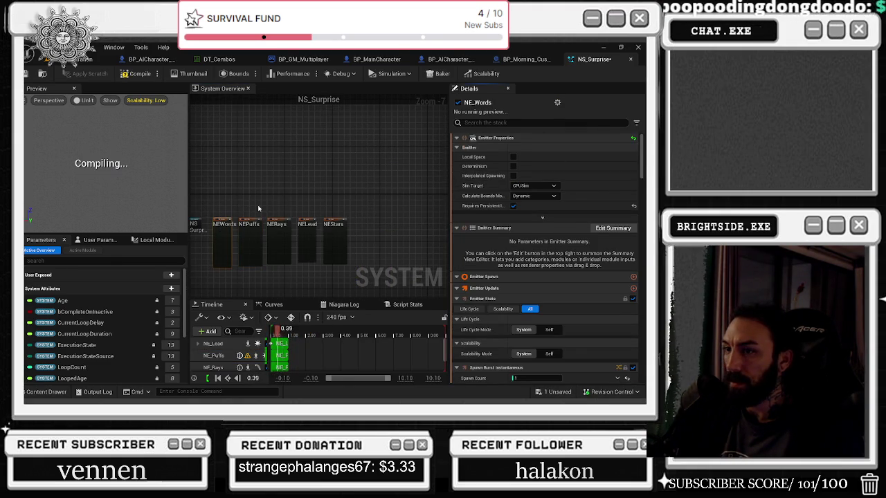
click(250, 239)
click(278, 238)
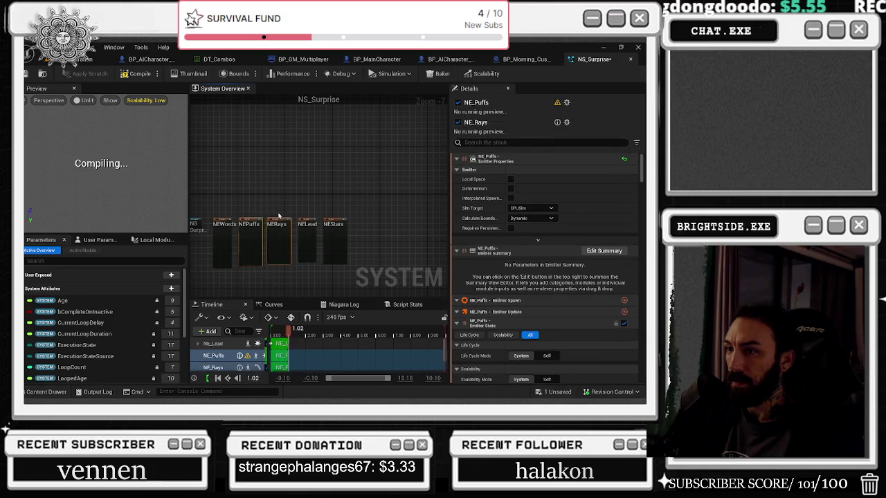
click(308, 241)
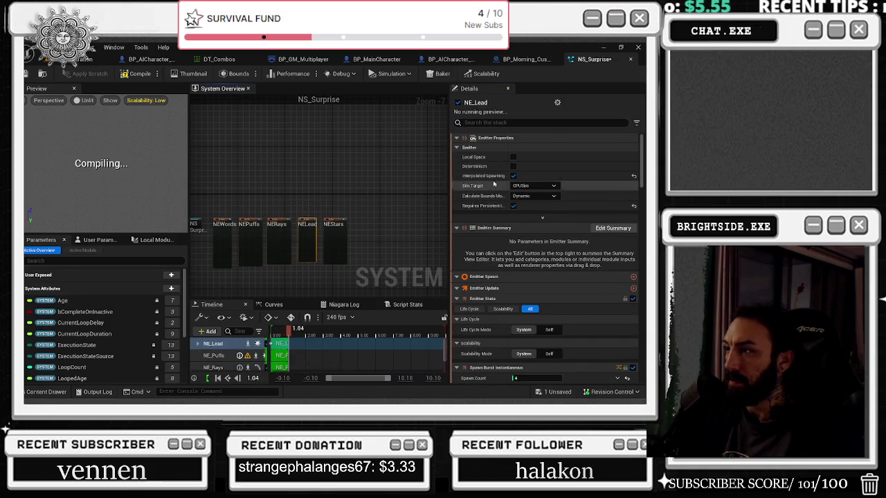
click(335, 243)
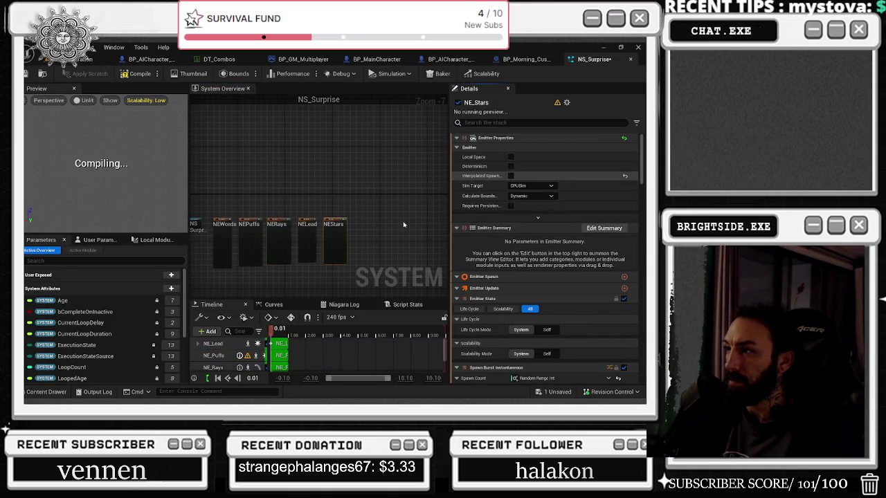
Step: Open MI_Puffs from the Material slot of NE_Puffs' Sprite Renderer
click(249, 235)
scroll(249, 236, up, 4)
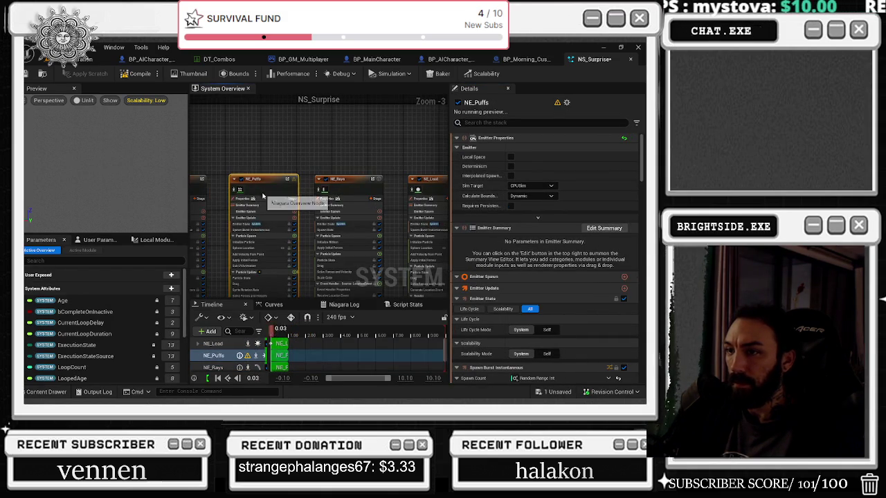
scroll(557, 224, down, 10)
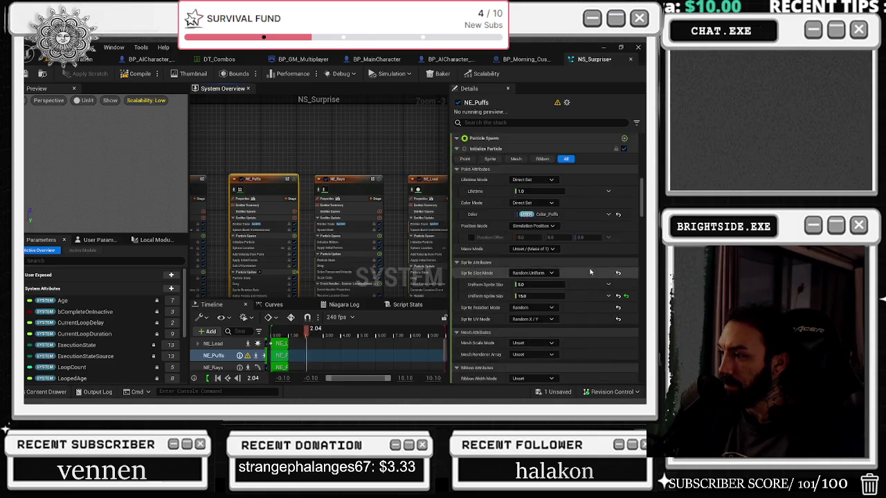
scroll(591, 278, down, 10)
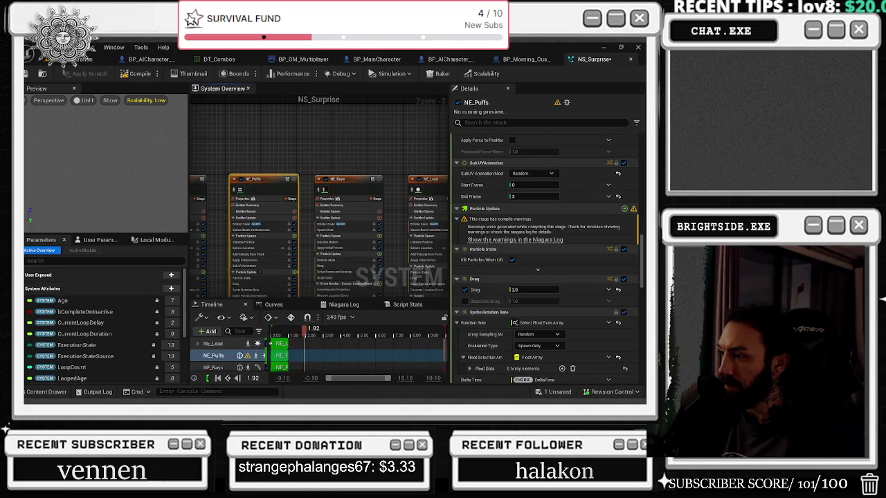
scroll(548, 223, down, 10)
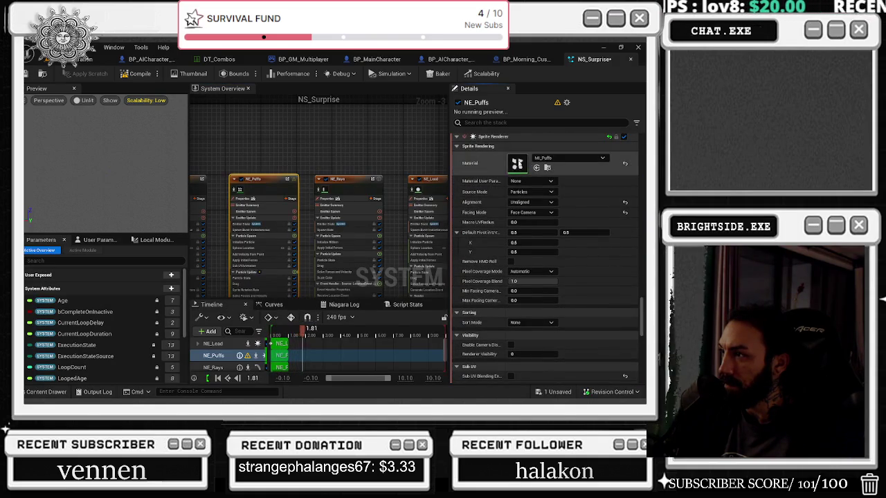
double_click(517, 162)
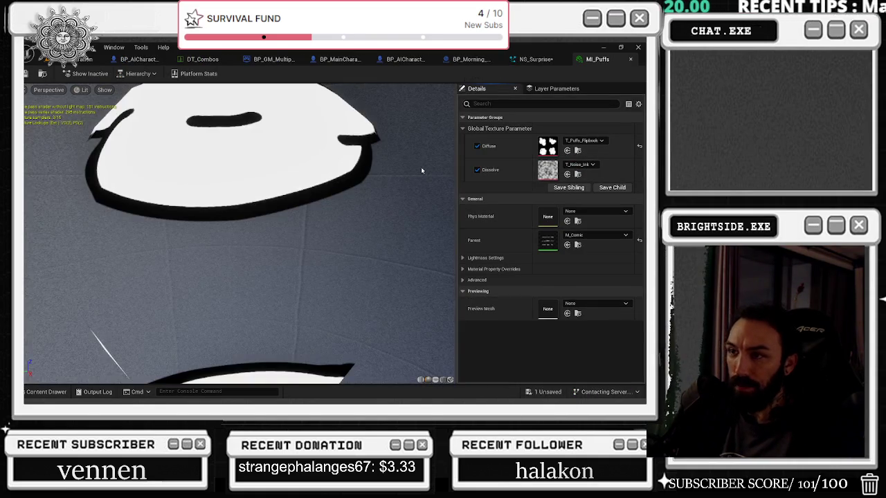
Step: Open T_Puffs_Flipbook and set its LOD Bias to 2
double_click(573, 157)
click(579, 213)
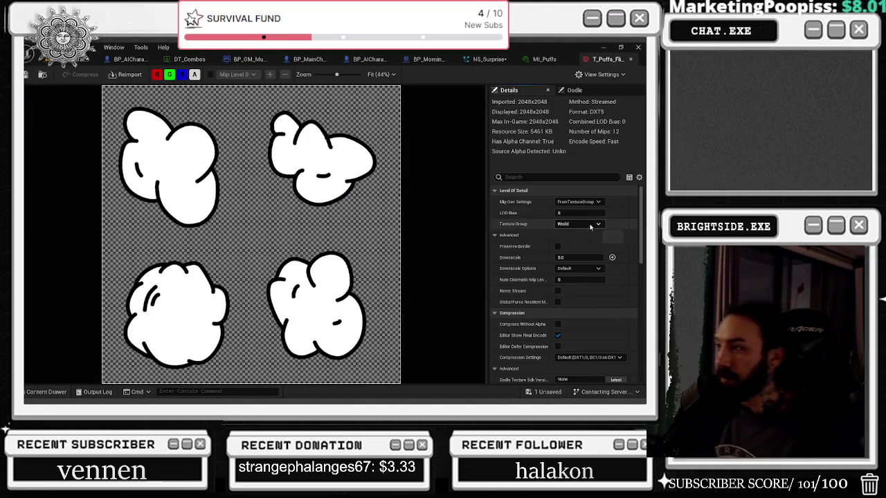
text(3)
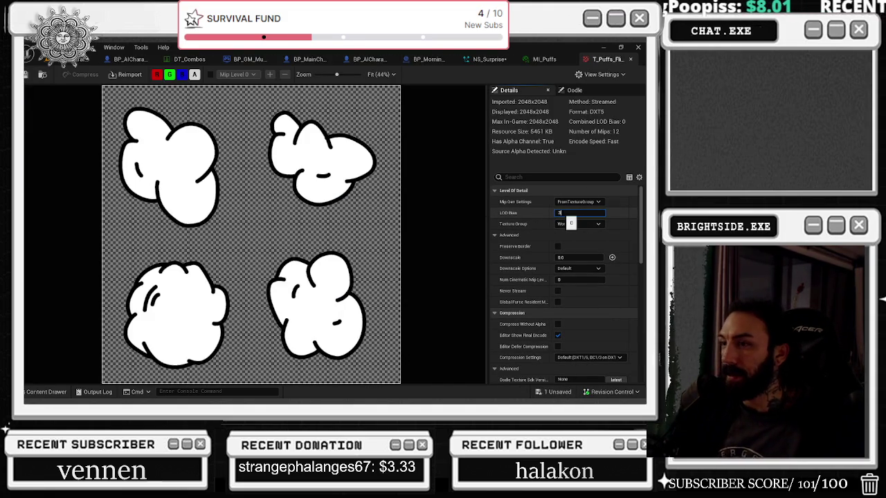
key(Return)
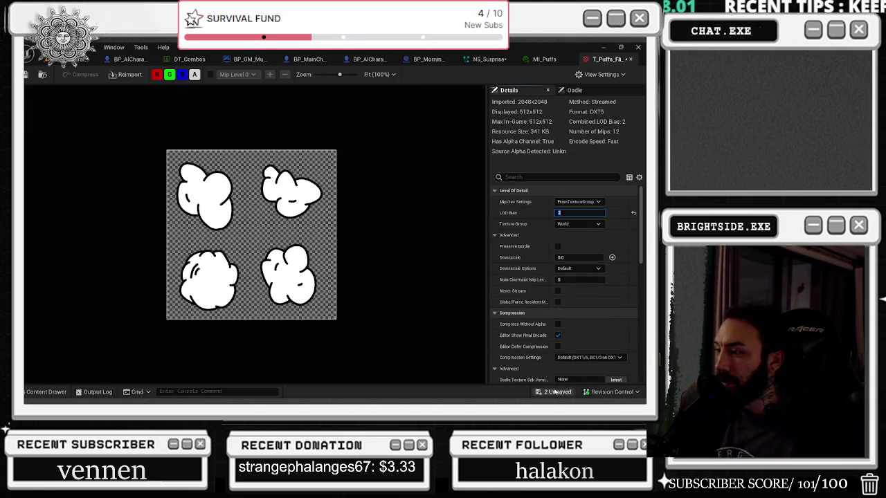
Step: Save the modified texture and show the Textures folder in the Content Drawer
key(ctrl+shift+s)
click(388, 320)
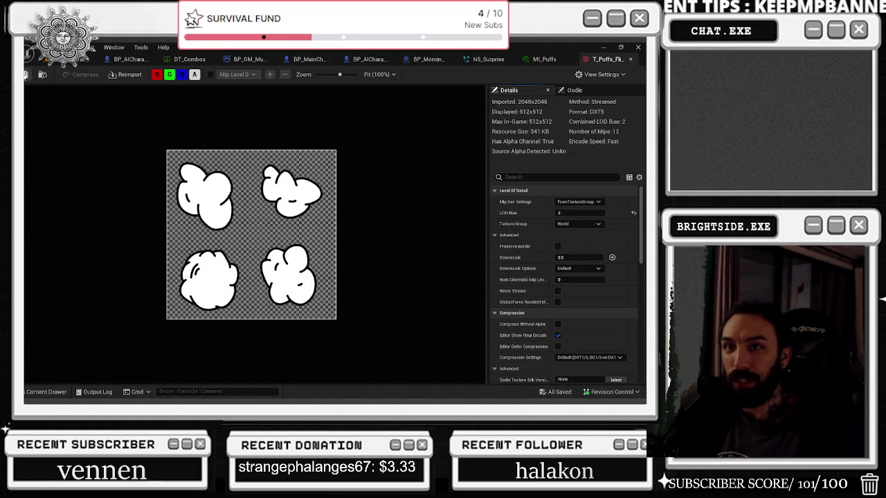
key(ctrl+space)
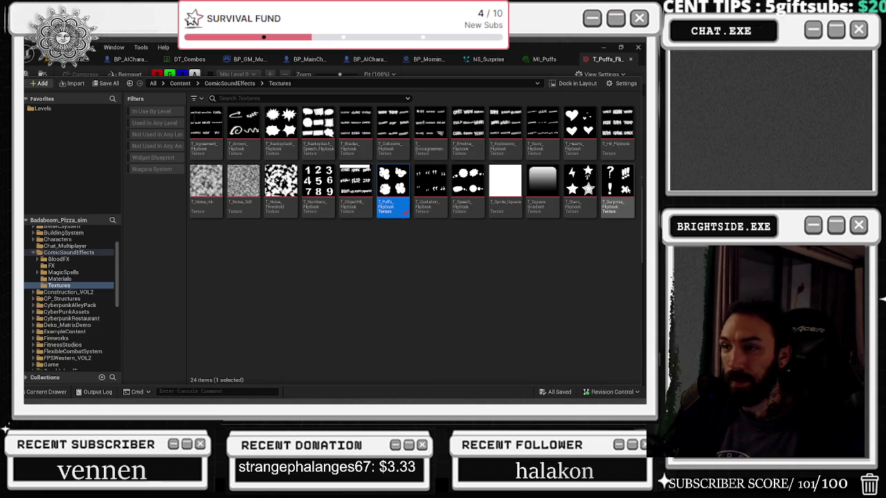
Step: Compare against T_Surprise_Flipbook, then open all 24 textures in the Property Matrix
double_click(622, 192)
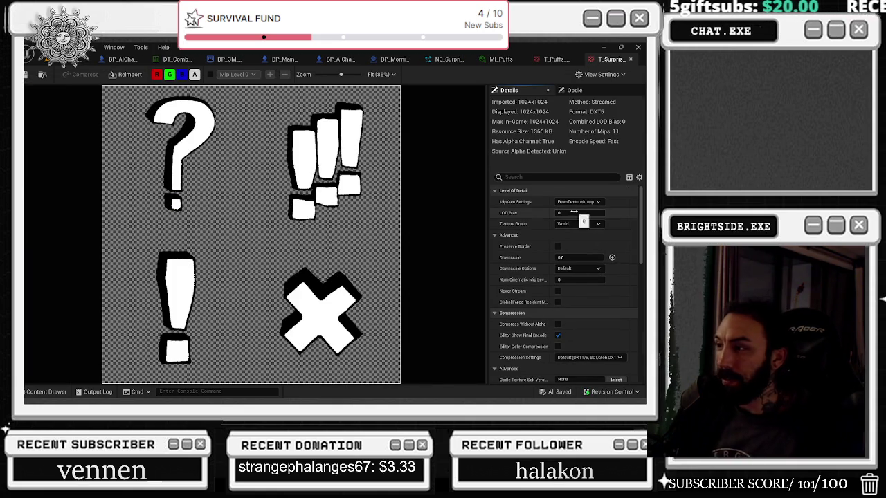
click(630, 60)
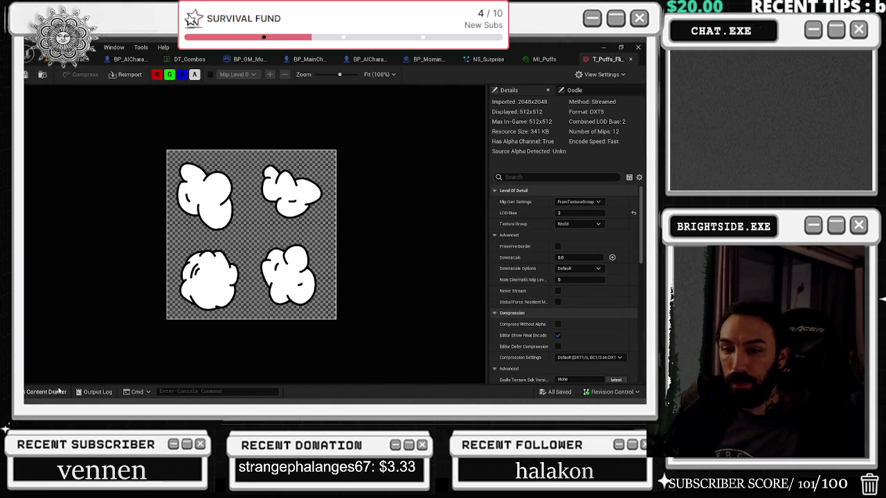
key(ctrl+space)
key(ctrl+a)
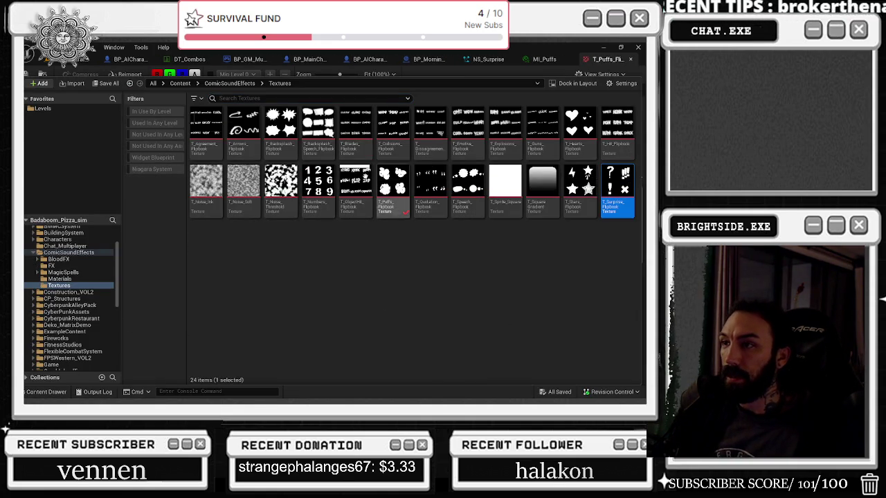
right_click(218, 152)
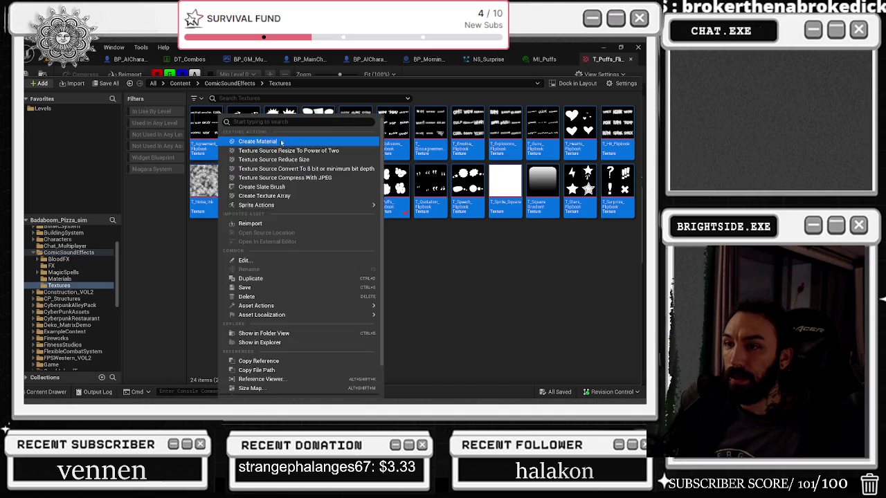
mouse_move(290, 306)
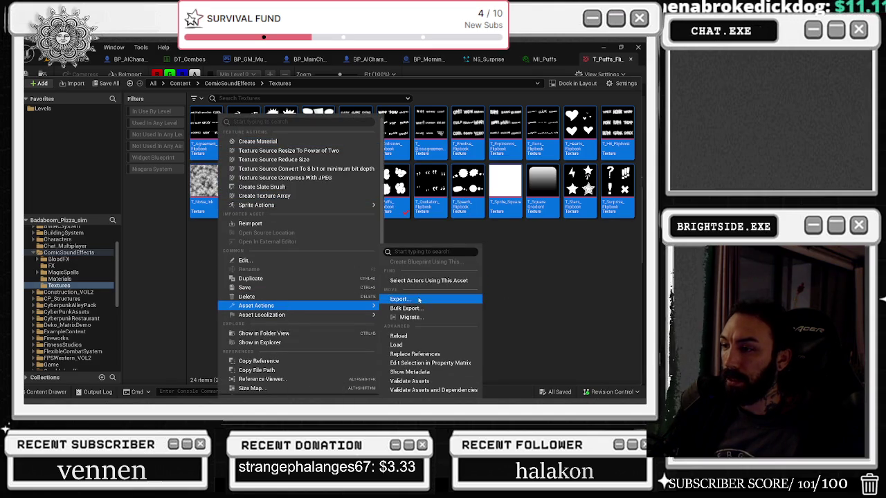
click(422, 362)
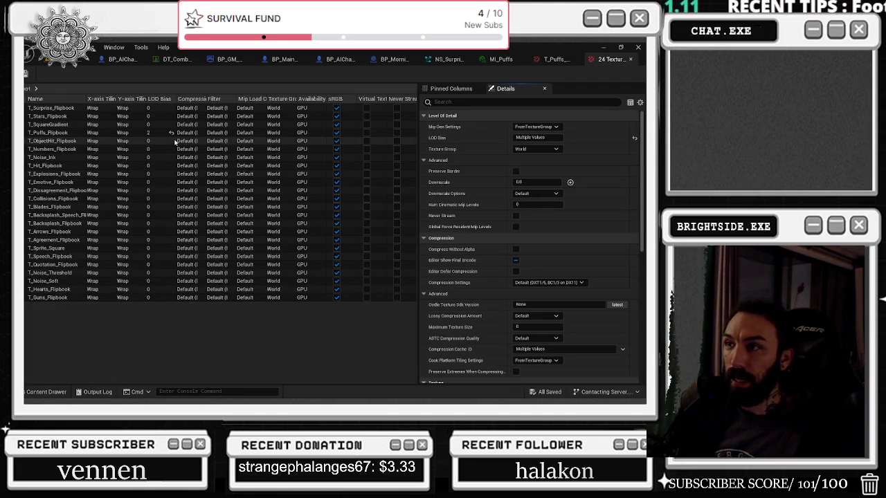
Step: Set LOD Bias 2 on all 24 texture rows, save them all, and close the matrix
click(52, 108)
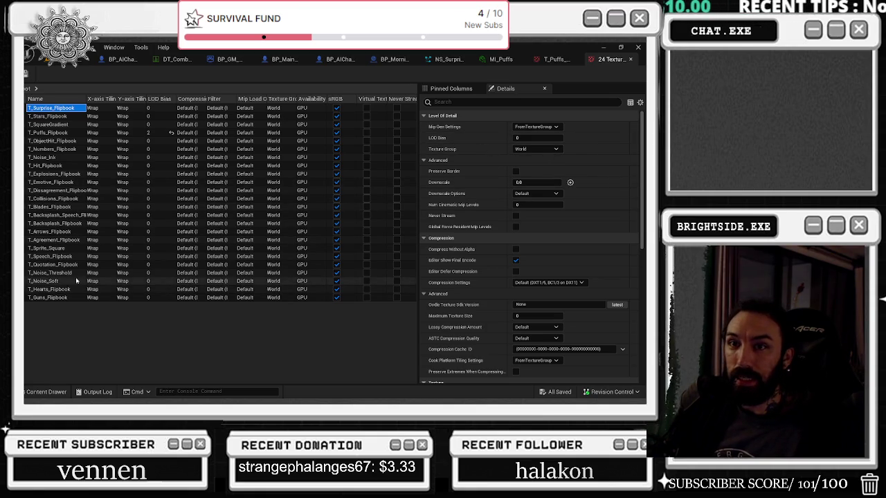
shift+click(48, 298)
click(537, 138)
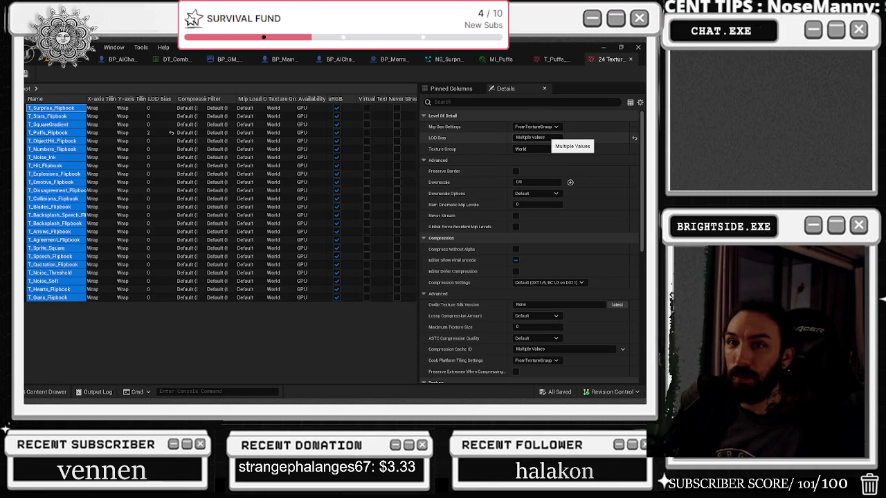
text(2)
key(Return)
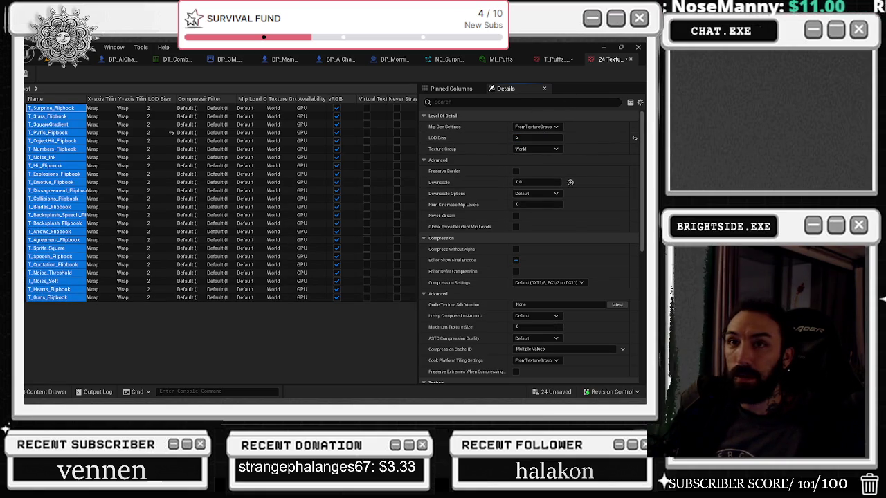
key(ctrl+shift+s)
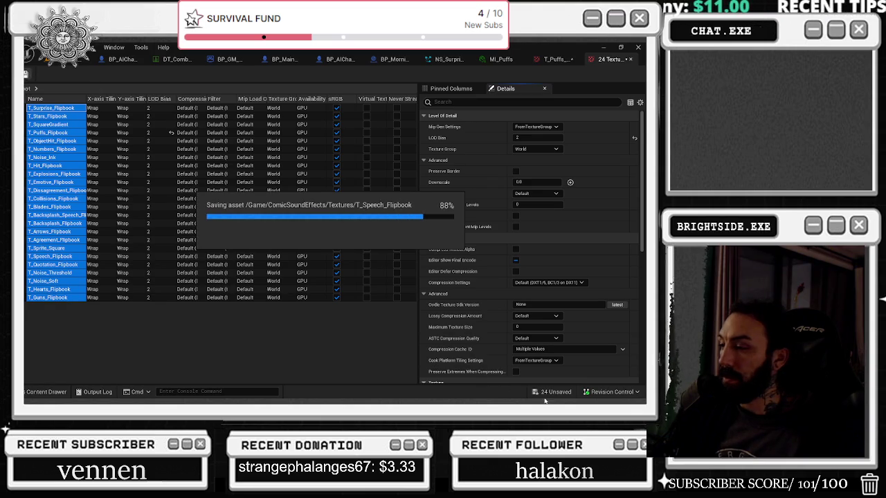
click(631, 59)
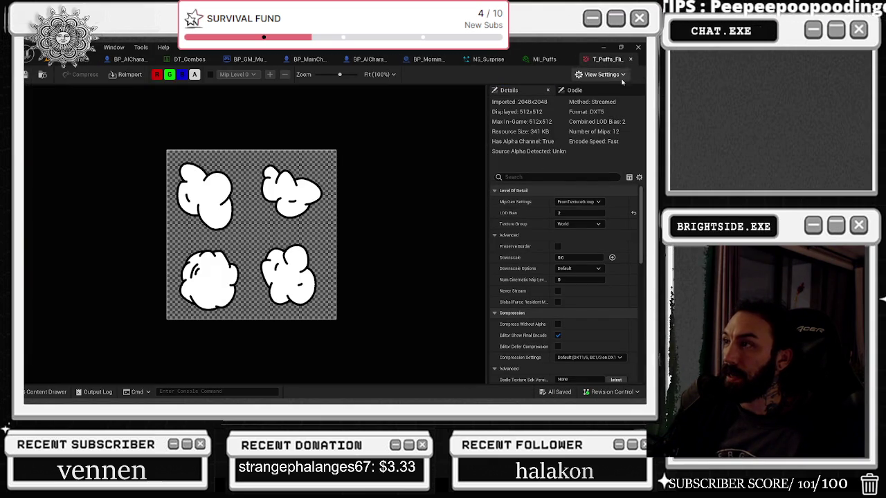
Step: Open M_Comic from MI_Puffs' Parent field and shift its Particle Color node left
click(631, 59)
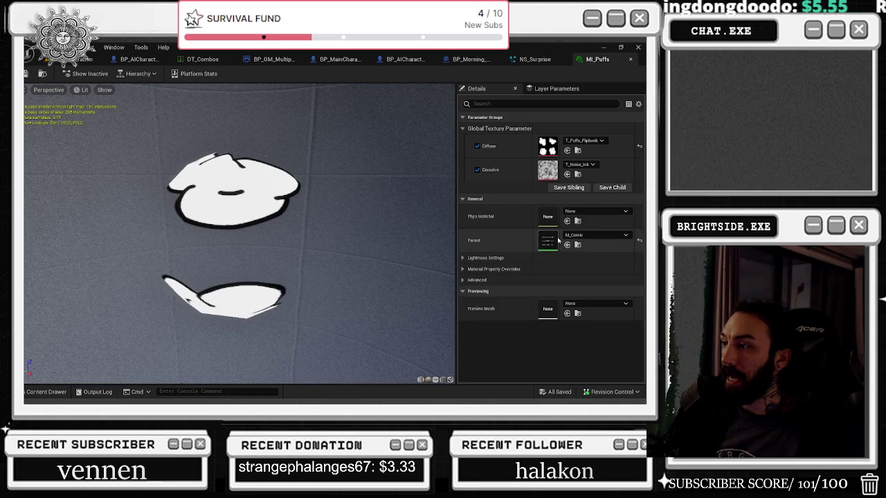
double_click(547, 146)
click(630, 60)
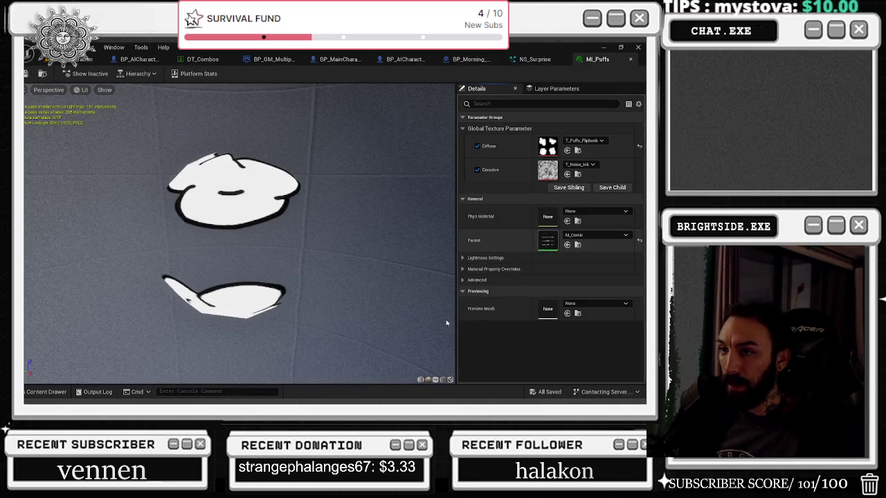
double_click(548, 242)
scroll(316, 156, up, 2)
drag(313, 166, 265, 166)
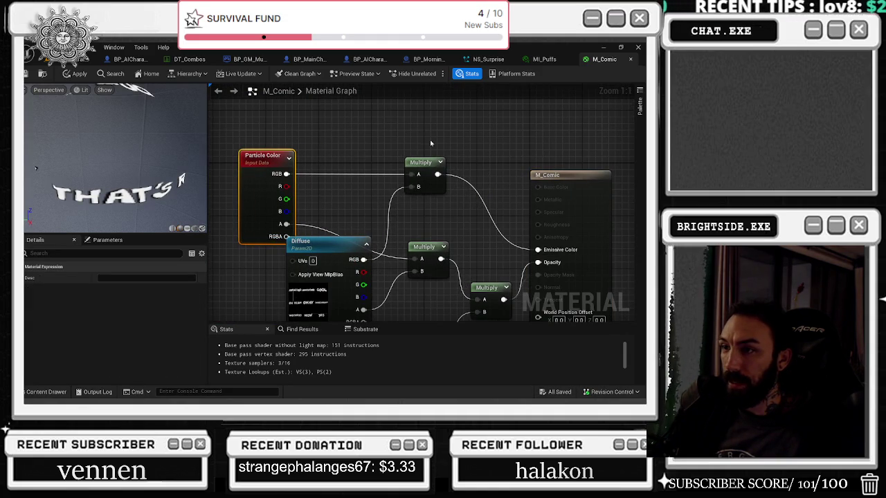
Step: Review the Dissolve, Diffuse and Particle Color nodes in the M_Comic material graph
mouse_move(330, 247)
mouse_down()
mouse_move(374, 174)
mouse_move(401, 215)
mouse_up()
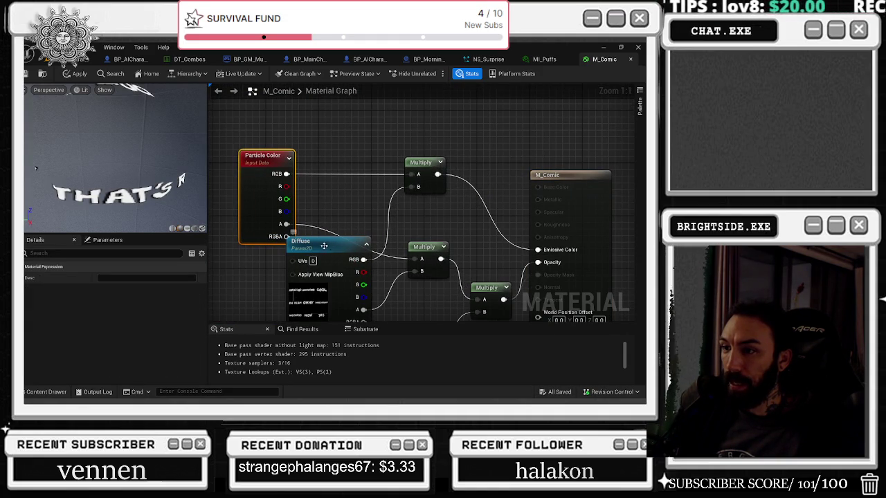
click(378, 170)
drag(299, 148, 277, 148)
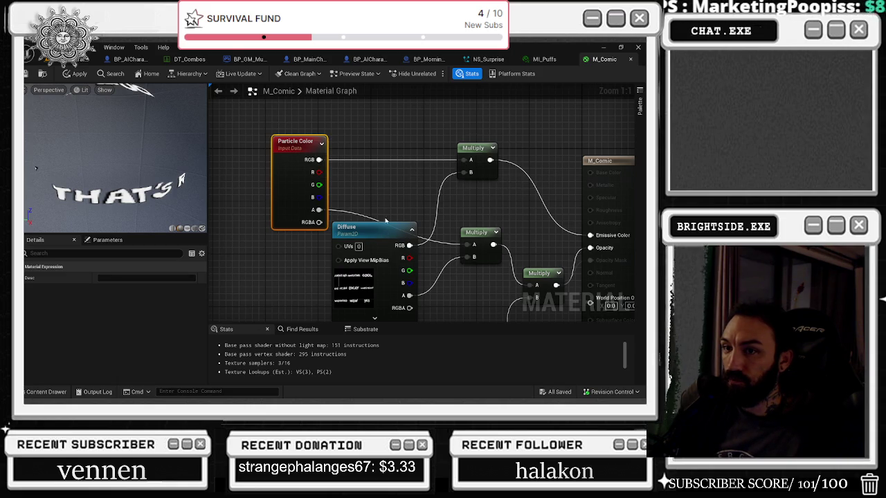
click(384, 223)
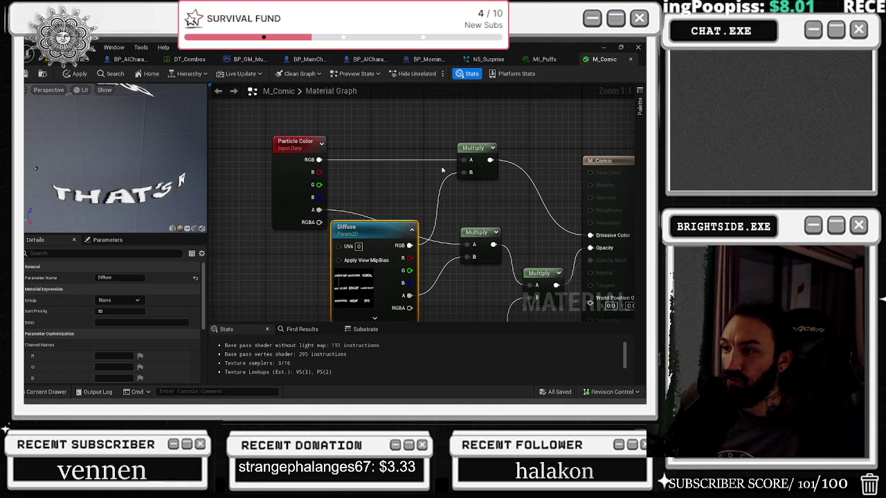
drag(443, 169, 402, 166)
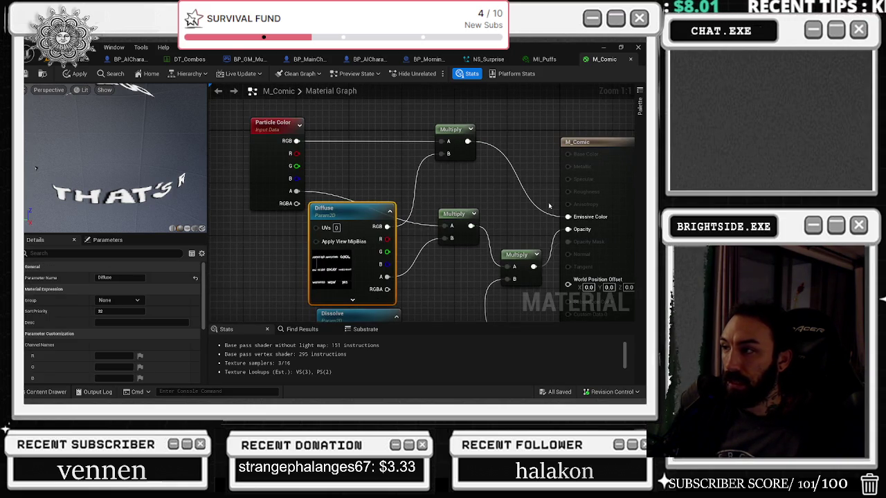
drag(227, 135, 398, 304)
mouse_move(434, 265)
mouse_down()
mouse_move(381, 189)
mouse_move(334, 268)
mouse_up()
Step: Check a Multiply node and the material's settings, then apply M_Comic and save all assets
click(353, 135)
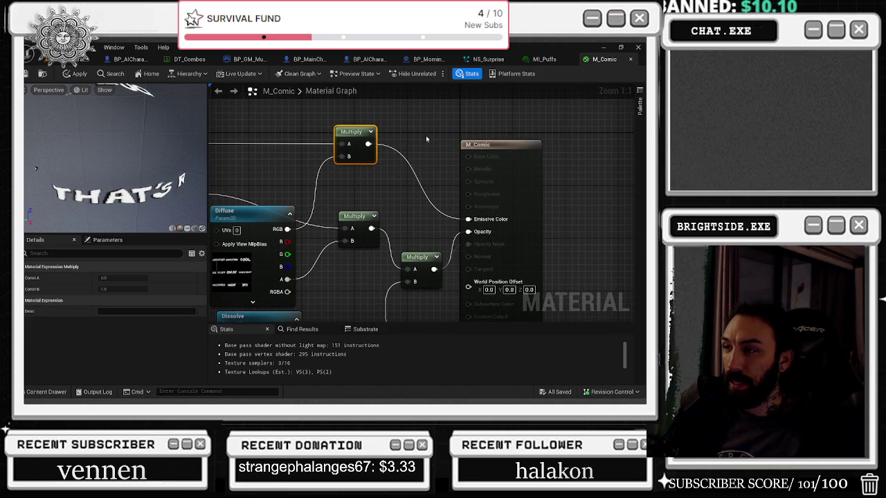
drag(484, 156, 498, 156)
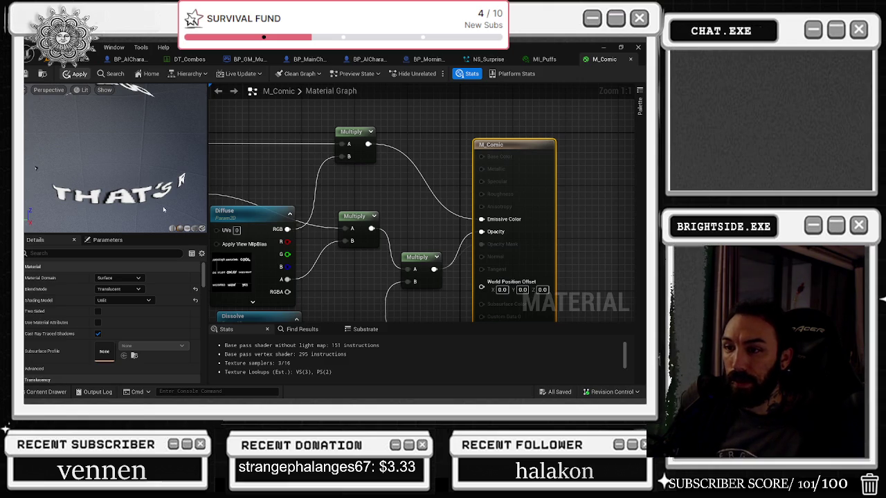
key(ctrl+s)
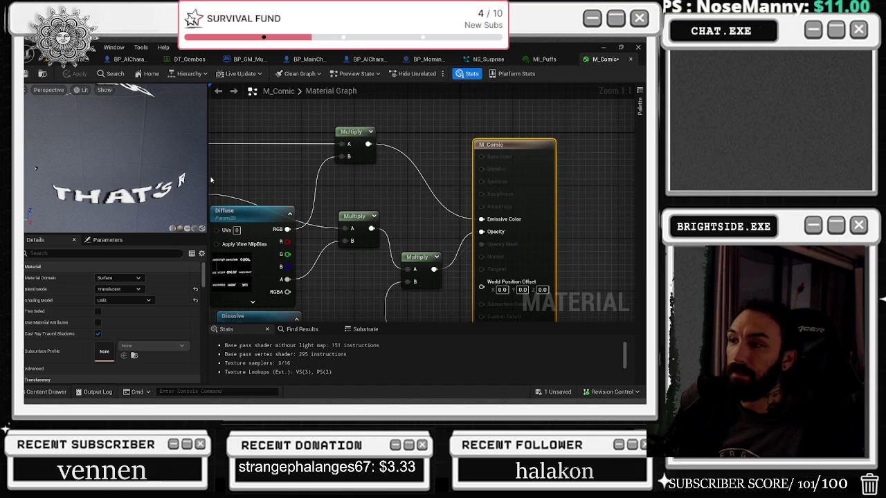
key(ctrl+shift+s)
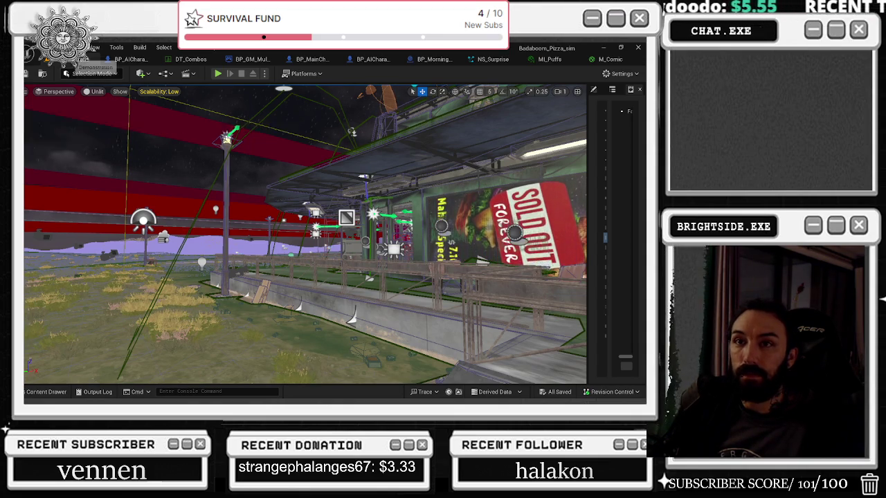
Step: Save the Badaboom_Pizza_sim level and show the Levels folder containing Basketball_Level in the content browser
key(ctrl+s)
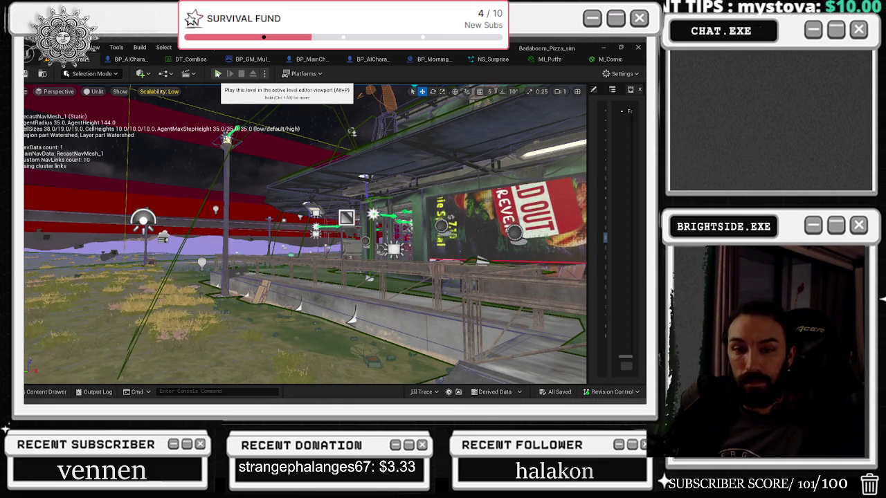
drag(305, 236, 284, 215)
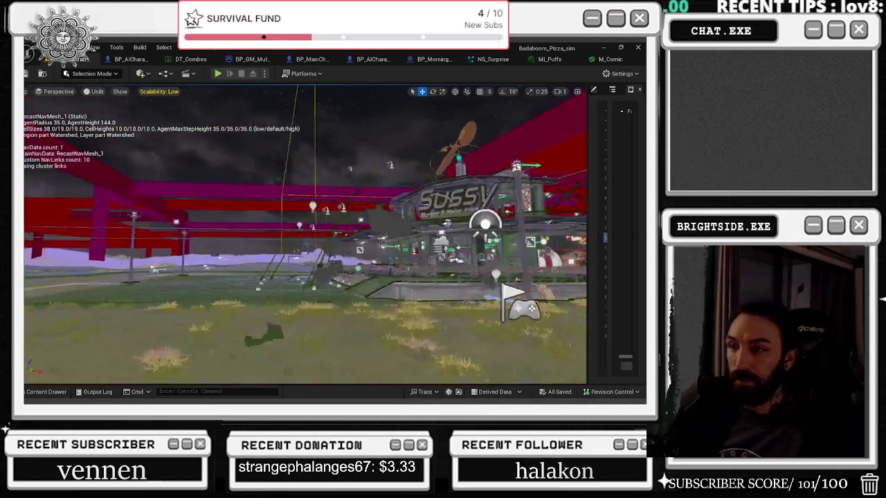
mouse_move(309, 47)
mouse_down()
mouse_move(309, 239)
mouse_move(309, 1)
mouse_up()
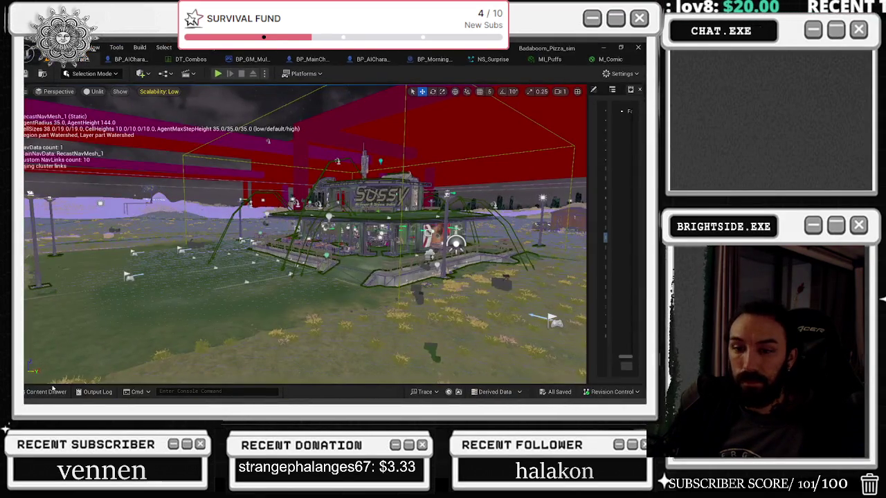
click(46, 392)
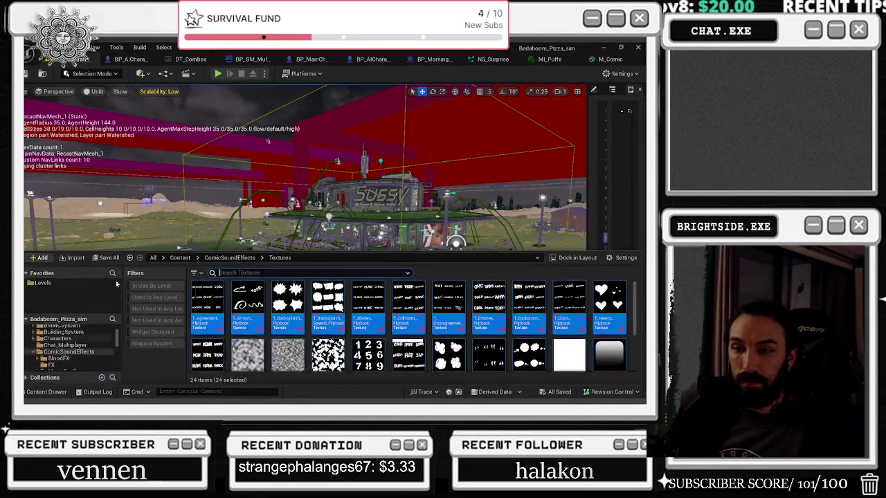
click(43, 283)
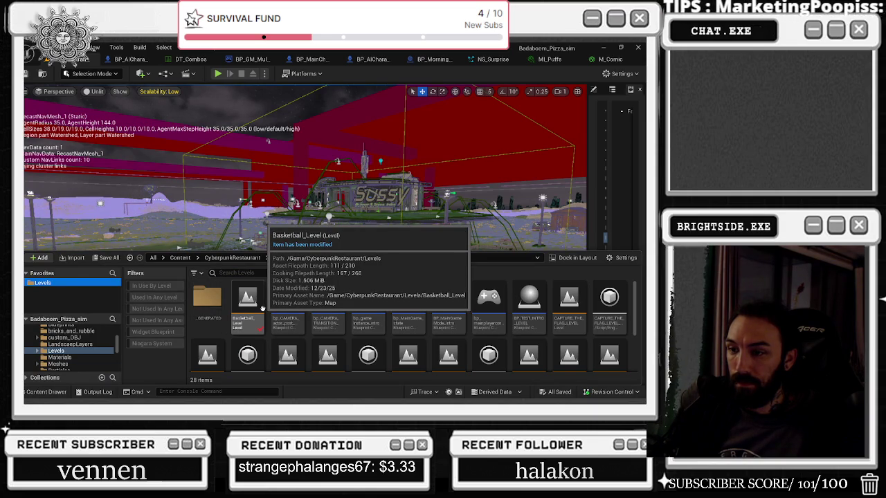
Step: Load Basketball_Level from the Levels folder and launch Play In Editor with Alt+P
double_click(261, 308)
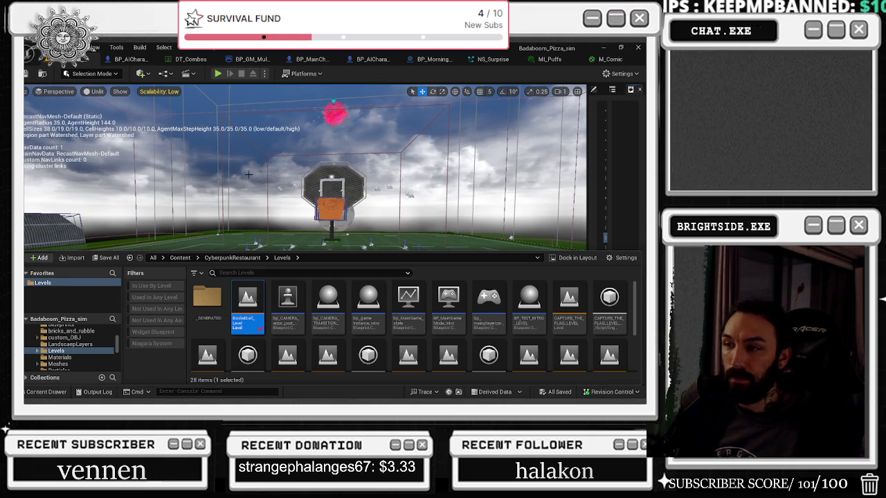
click(248, 175)
scroll(248, 174, up, 3)
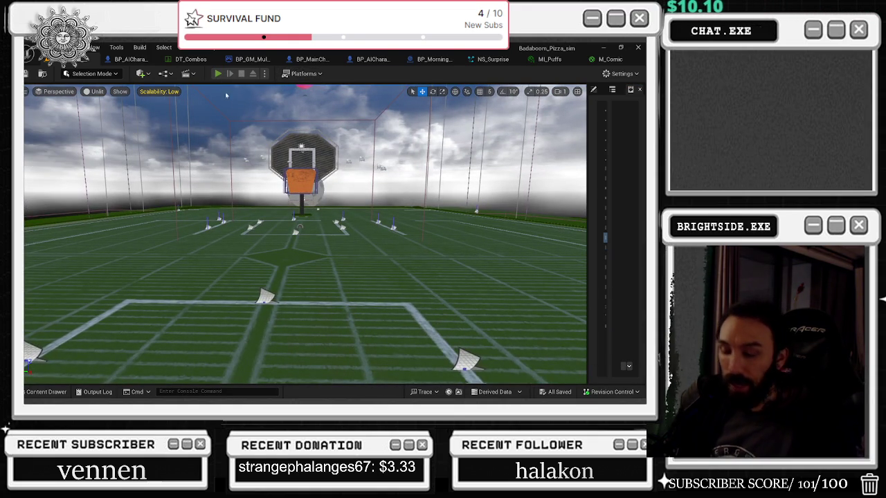
key(alt+p)
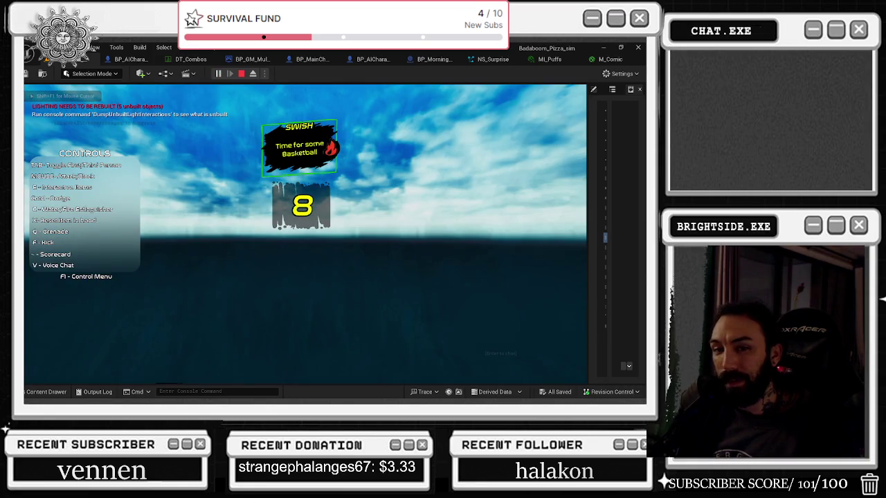
key(Escape)
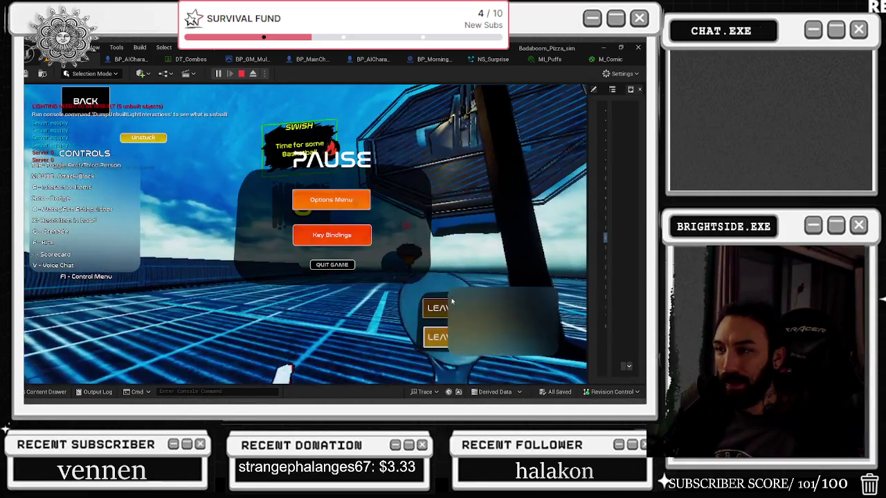
click(360, 197)
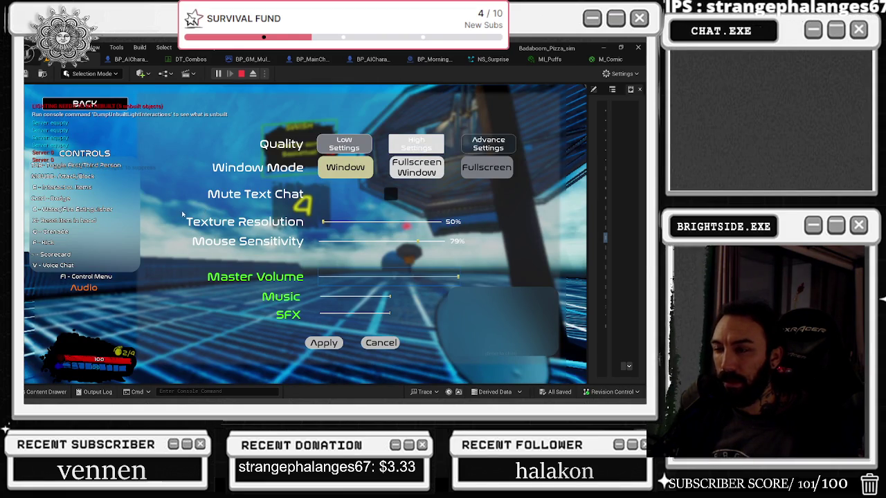
key(Escape)
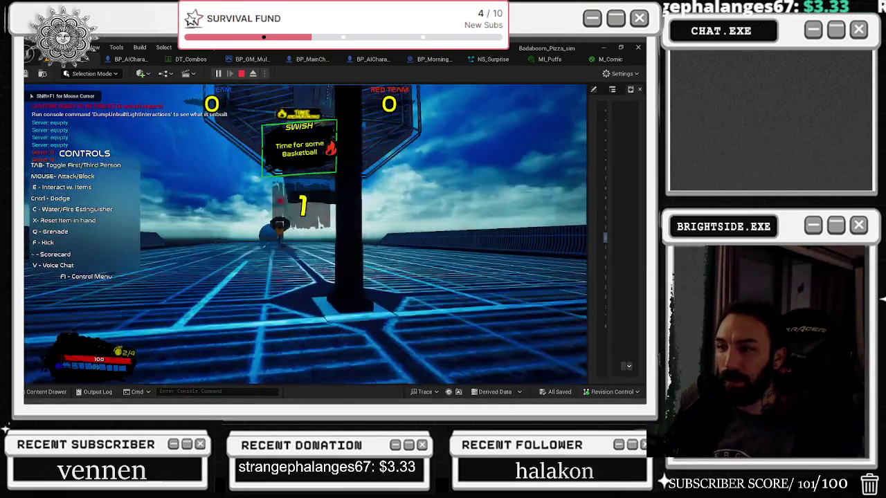
Step: Run the character forward down the court toward the hoop and other players
key(w)
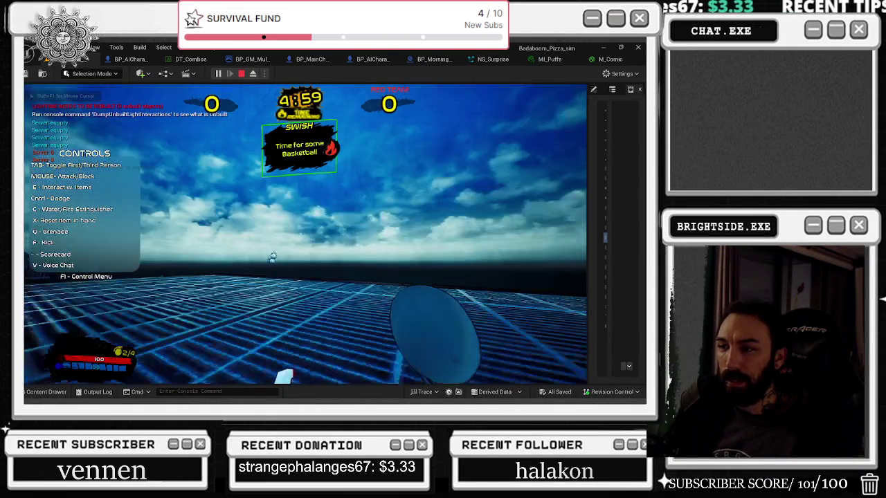
key(w)
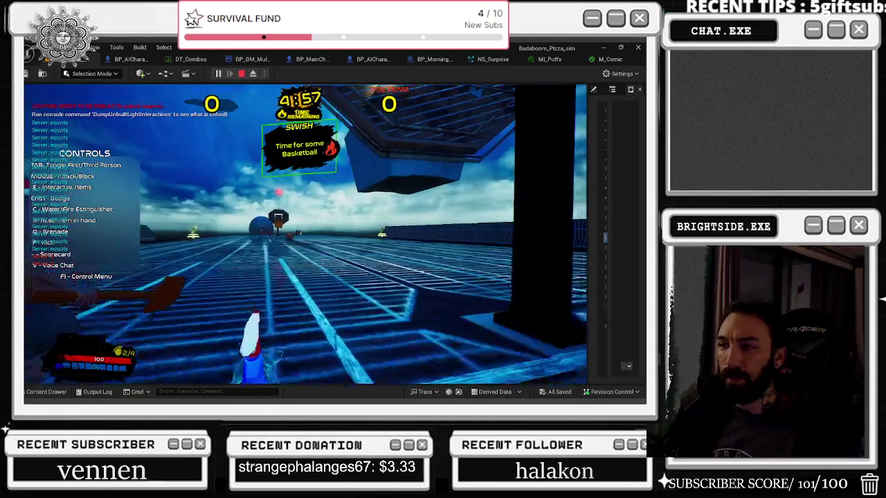
key(w)
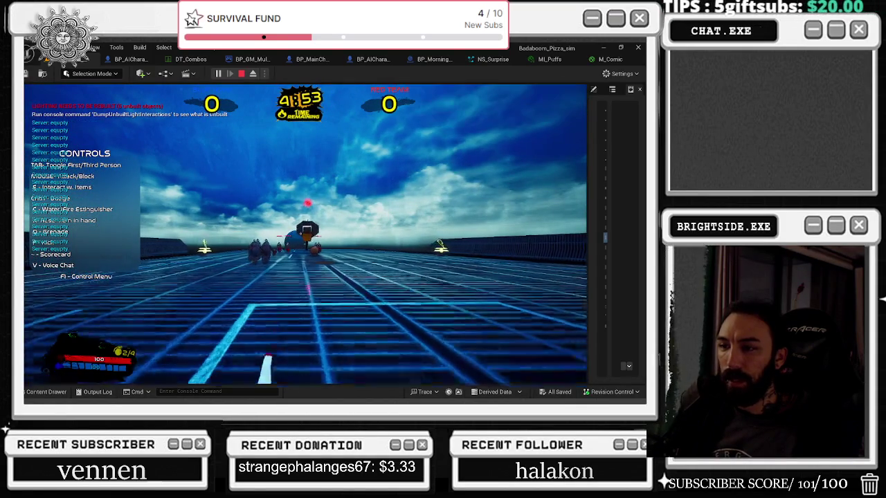
key(w)
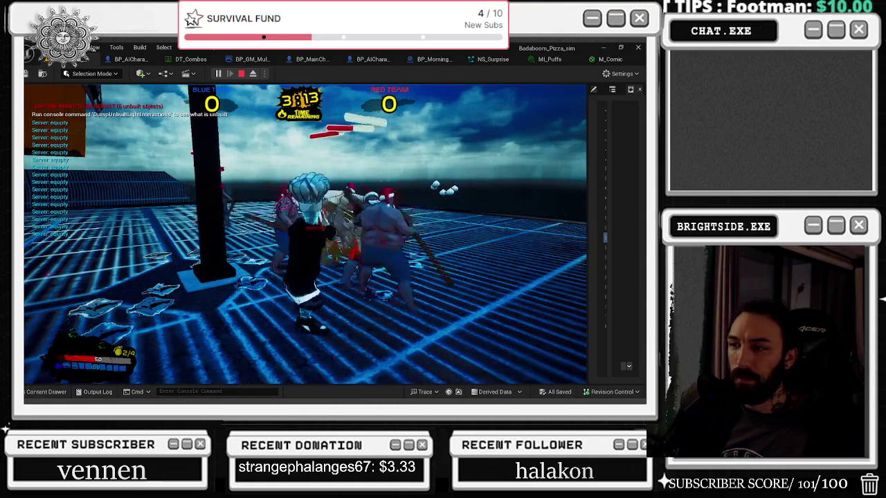
Step: Return focus to the game viewport, play until the blue team scores, then stop the session
key(alt+Tab)
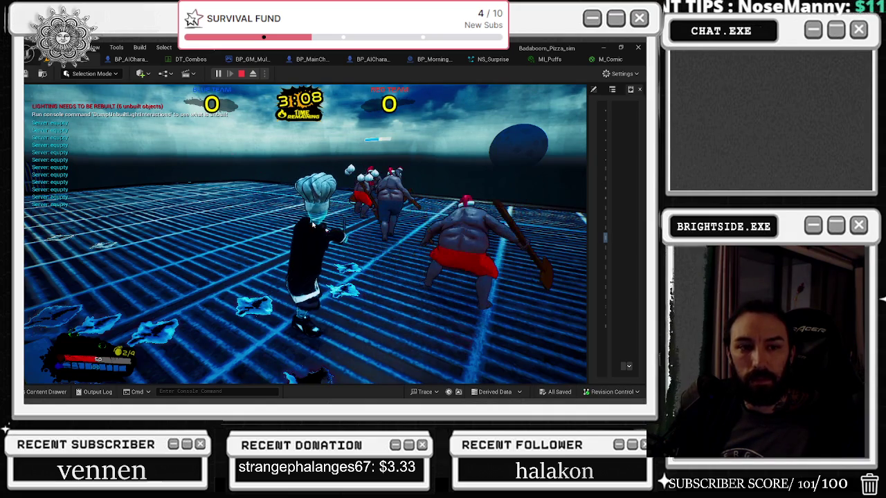
click(283, 232)
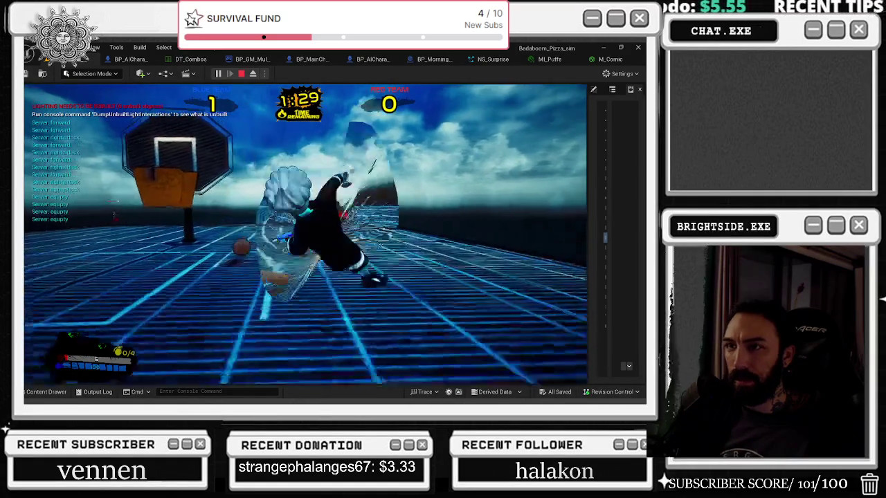
key(Escape)
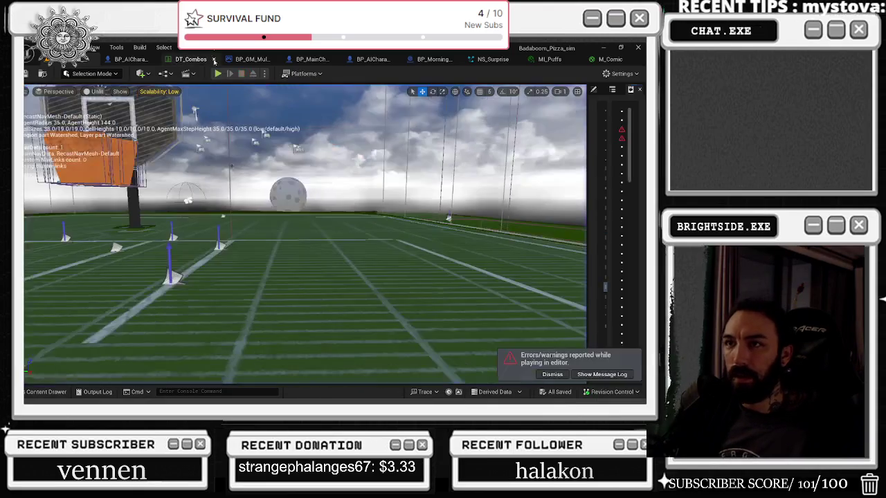
Step: Open the Air_Attack row in DT_Combos and its Primary_Slow_Flip_Air_Attack_pizza_cutter_Montage
click(191, 59)
click(53, 230)
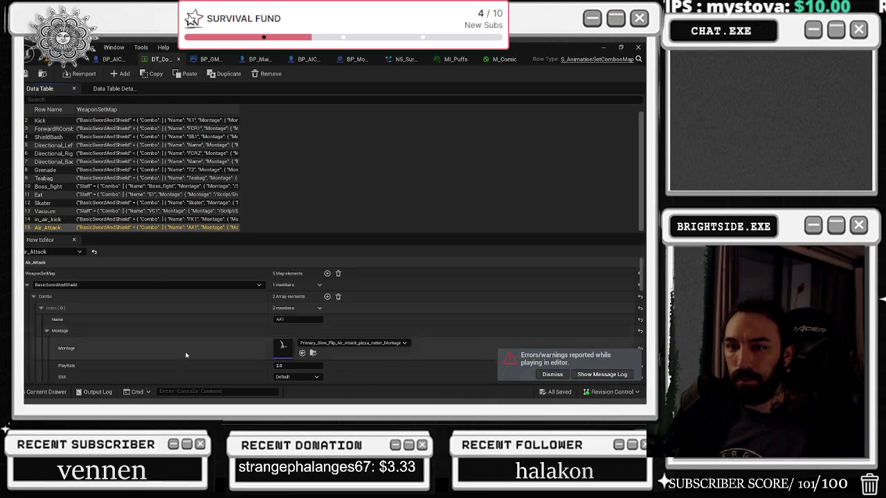
scroll(187, 368, down, 2)
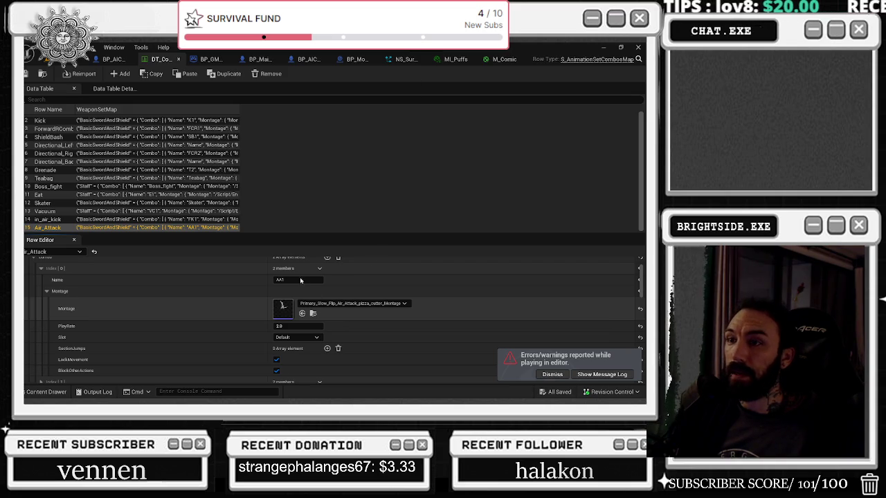
double_click(285, 308)
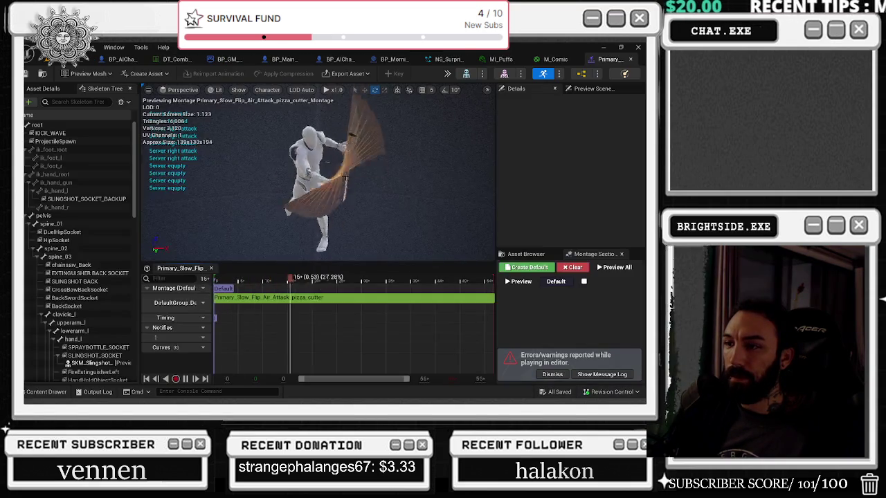
Step: Open the montage's animation, trim NS_Trail_Staff to start later and end sooner, and save
right_click(299, 298)
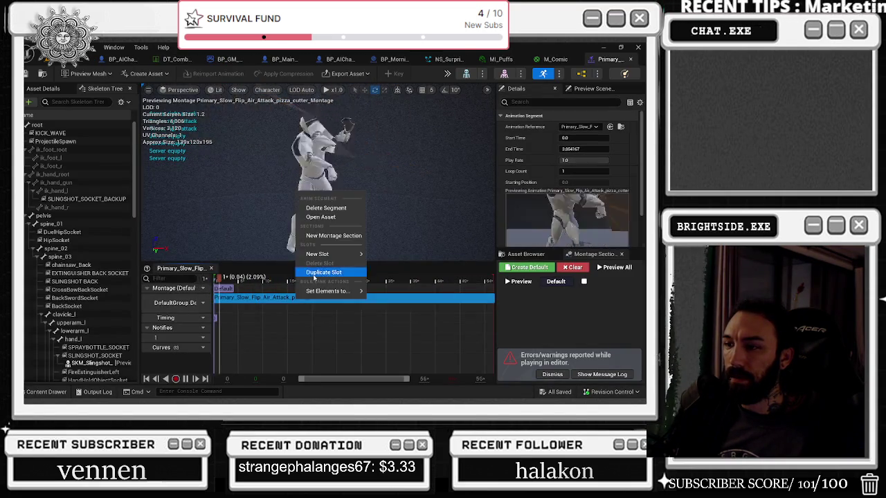
click(321, 216)
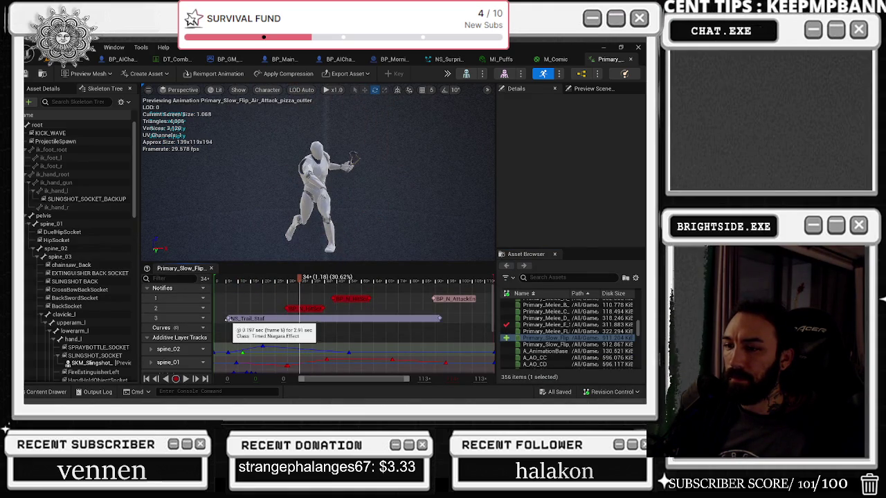
drag(227, 318, 303, 319)
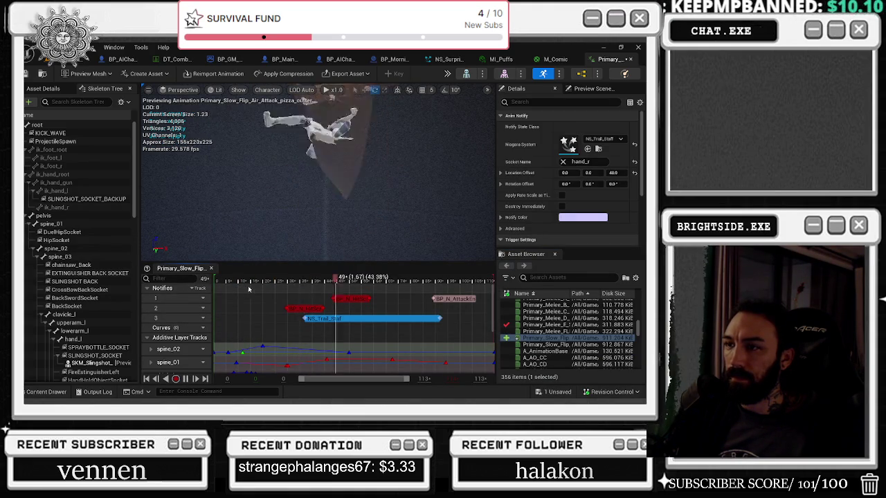
drag(309, 320, 326, 319)
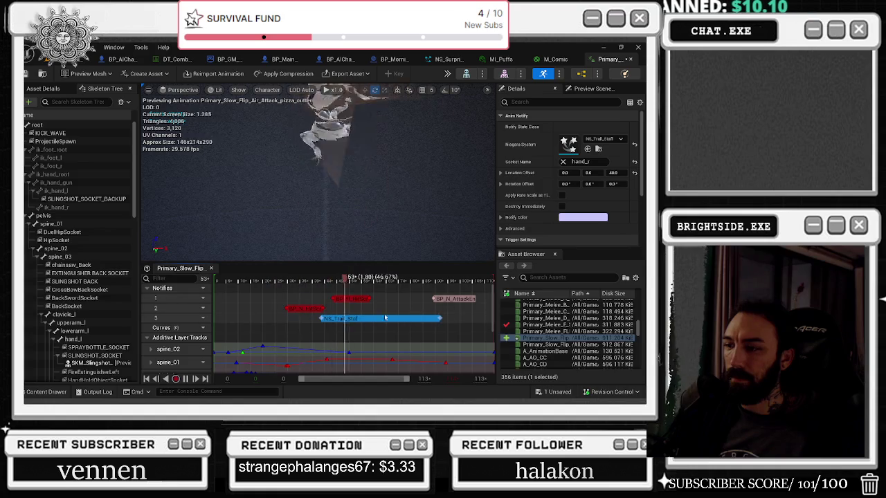
mouse_move(440, 318)
mouse_down()
mouse_move(370, 319)
mouse_move(401, 319)
mouse_up()
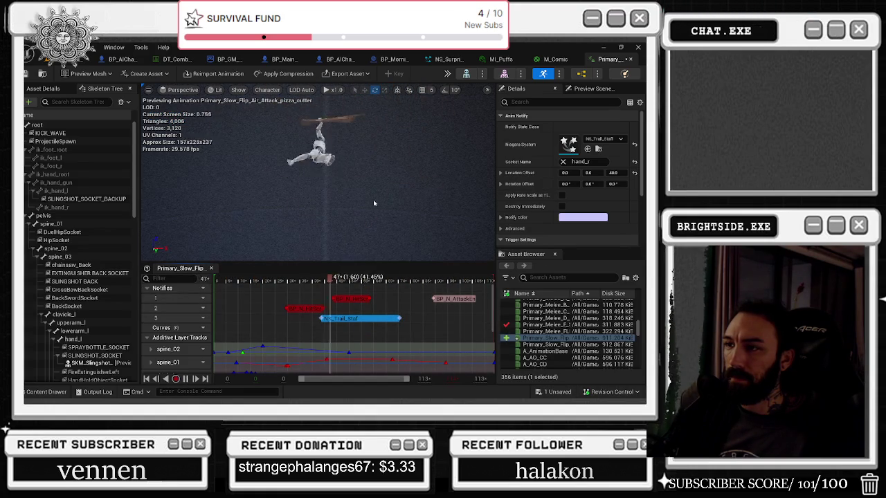
key(ctrl+s)
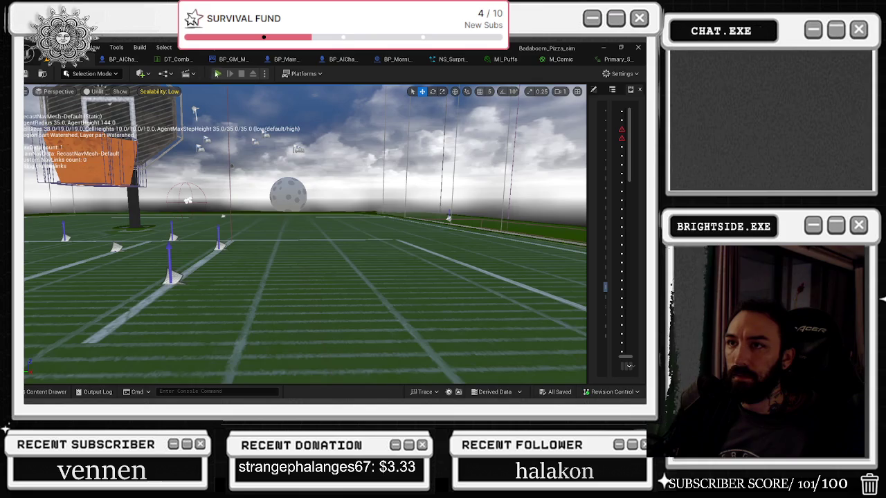
click(218, 73)
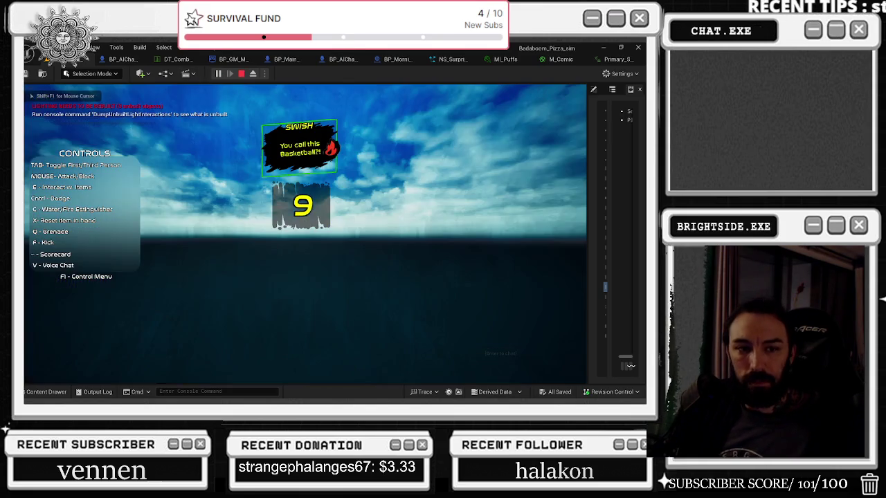
key(w)
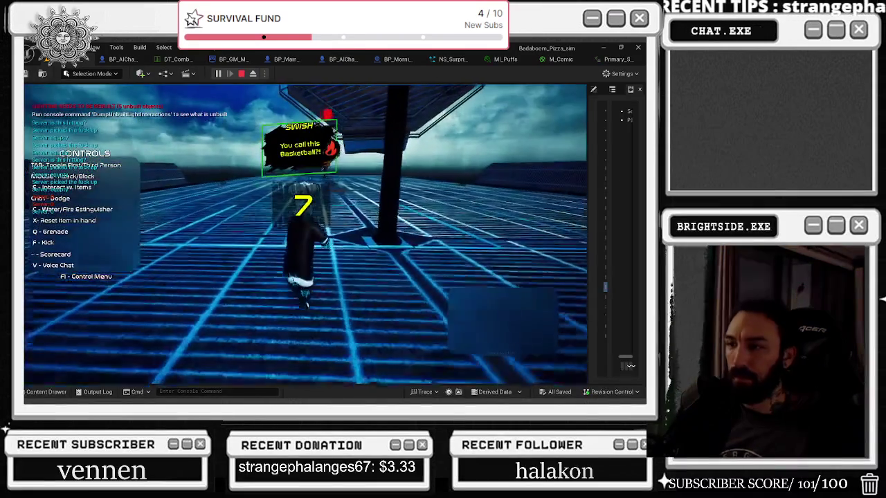
key(w)
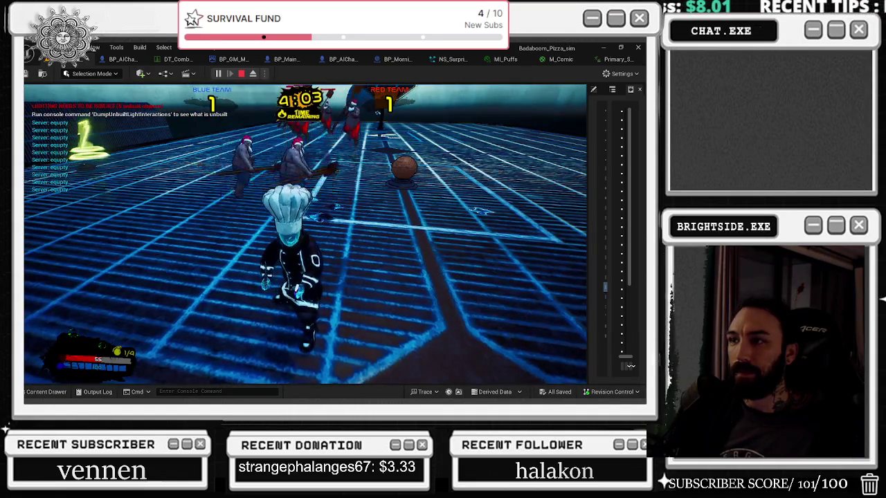
key(Escape)
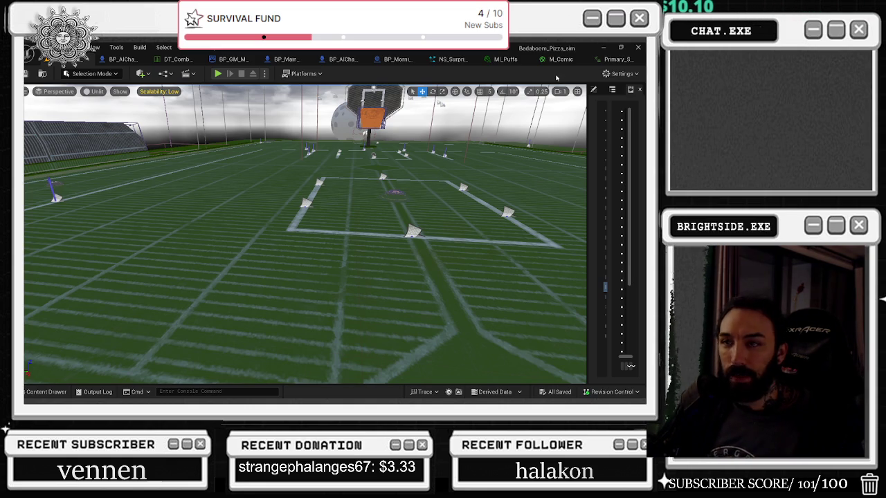
click(623, 58)
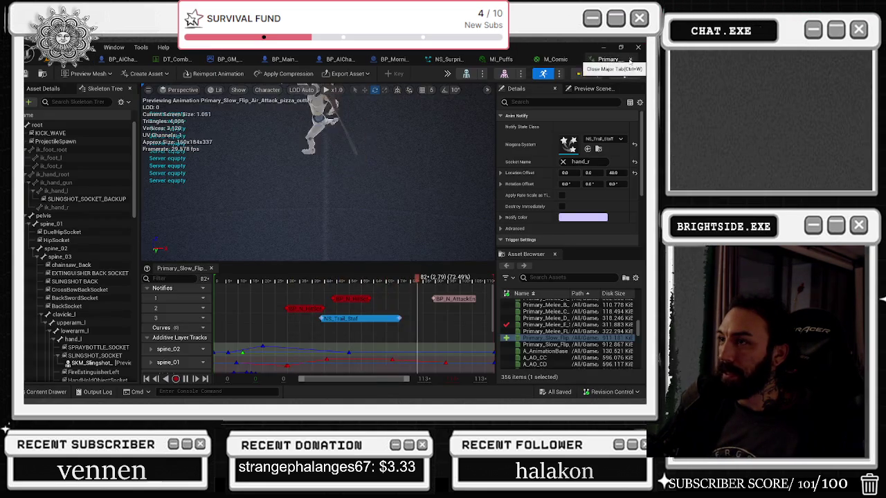
Step: Close the animation, M_Comic, MI_Puffs and NS_Surprise editors, saving MI_Puffs first
click(618, 61)
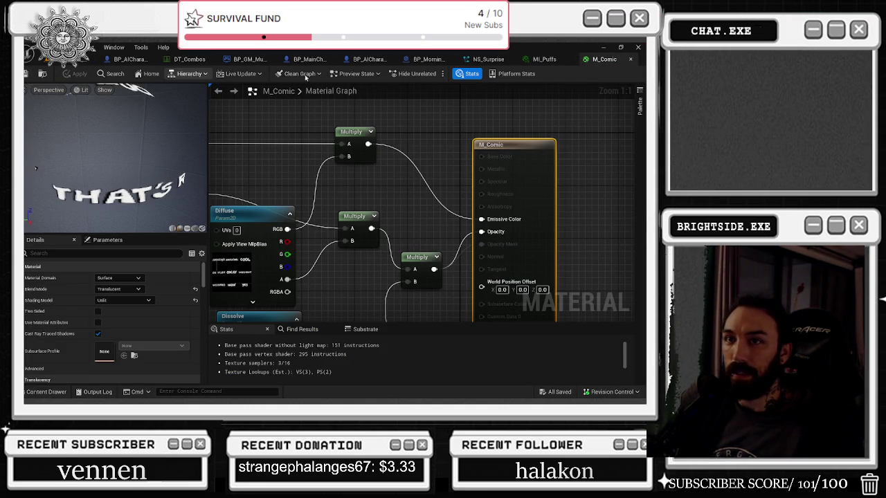
click(632, 62)
key(ctrl+s)
click(631, 60)
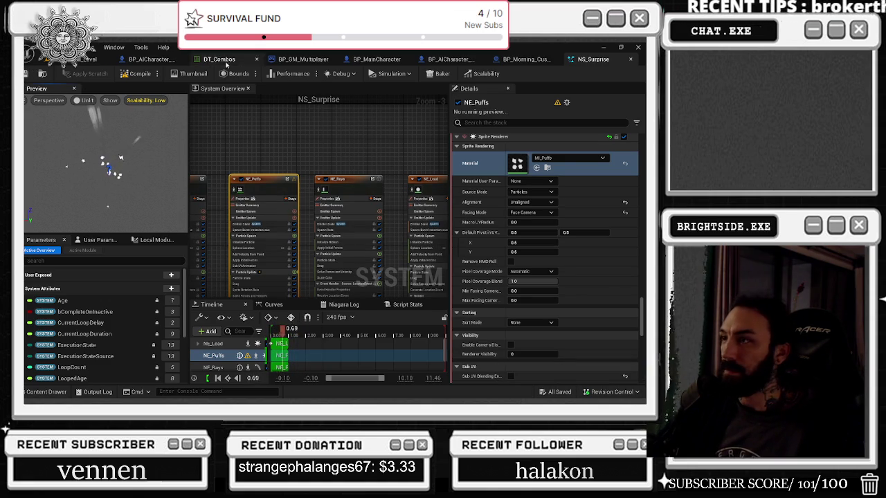
click(631, 61)
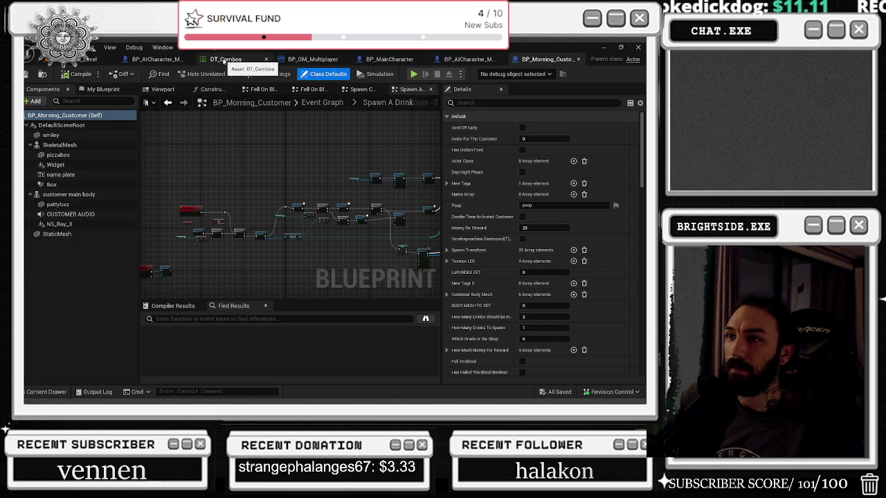
Step: Return to the level and move the view back beneath the stands
click(88, 59)
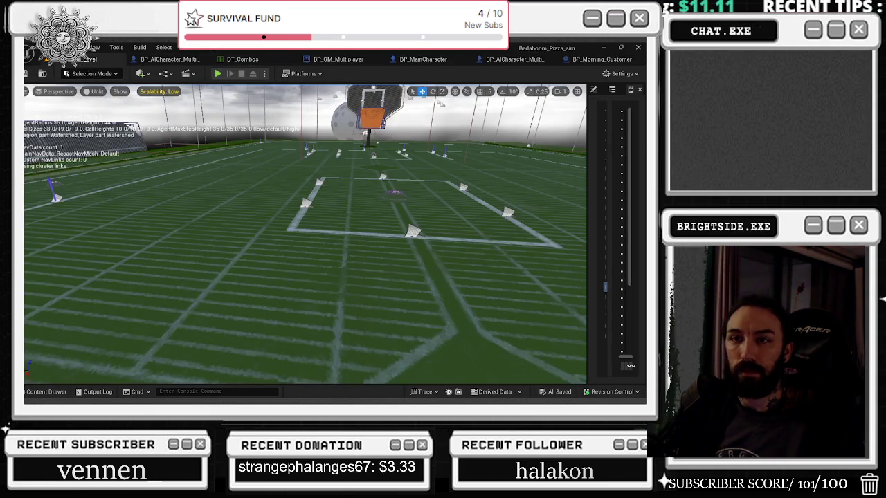
mouse_move(390, 193)
mouse_down()
mouse_move(390, 249)
mouse_move(390, 208)
mouse_move(415, 180)
mouse_move(288, 210)
mouse_up()
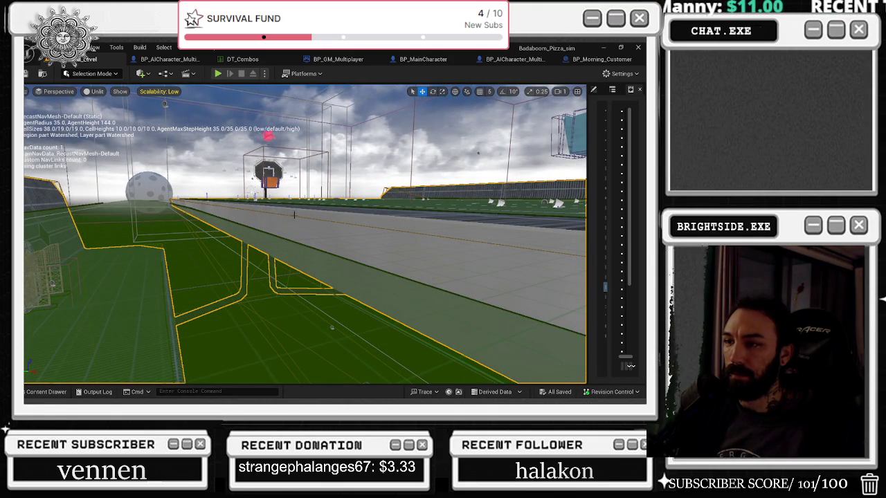
scroll(223, 211, up, 5)
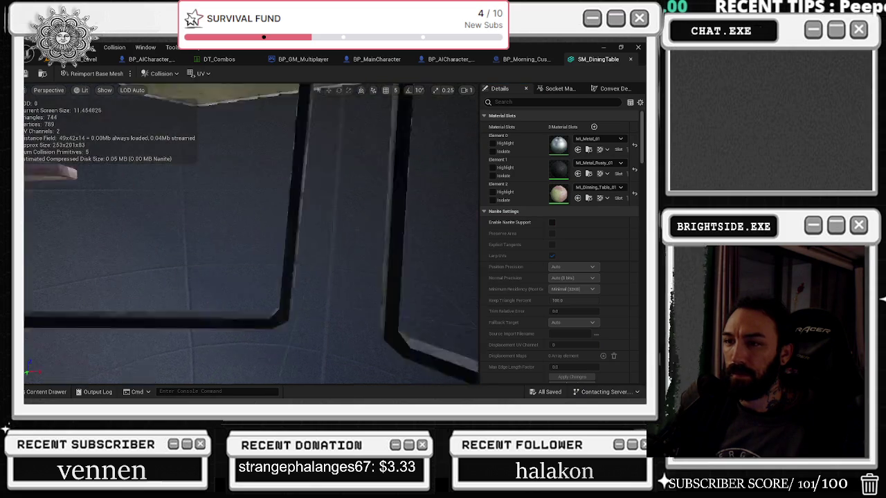
Step: Add a box simplified collision to SM_DiningTable, undo it, and select the left-leg collision hull
click(161, 73)
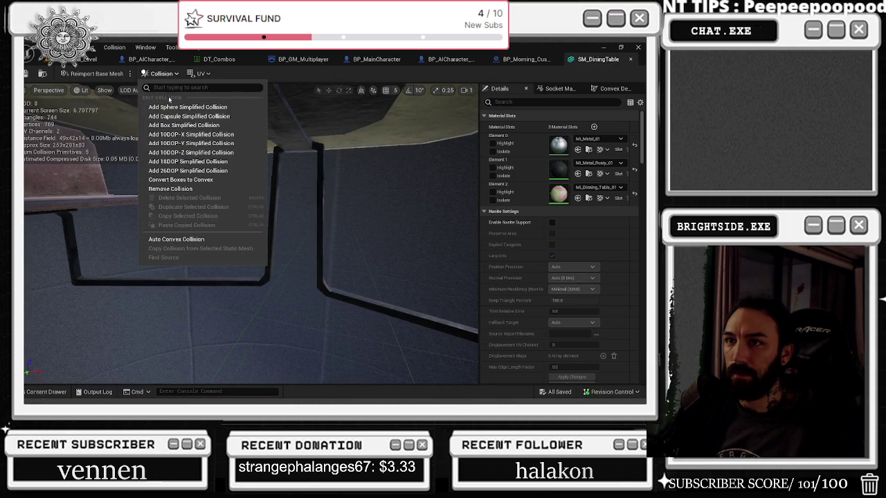
click(194, 113)
scroll(230, 159, down, 5)
scroll(250, 235, down, 3)
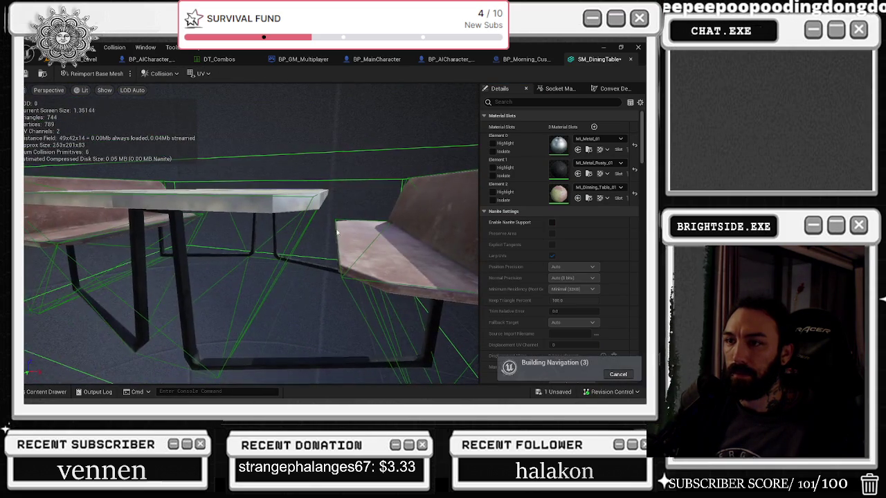
key(ctrl+z)
scroll(249, 243, up, 2)
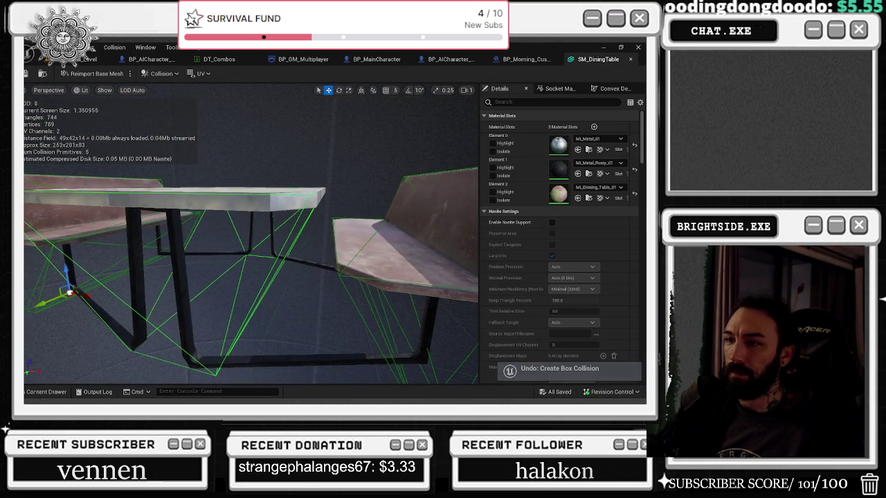
click(90, 281)
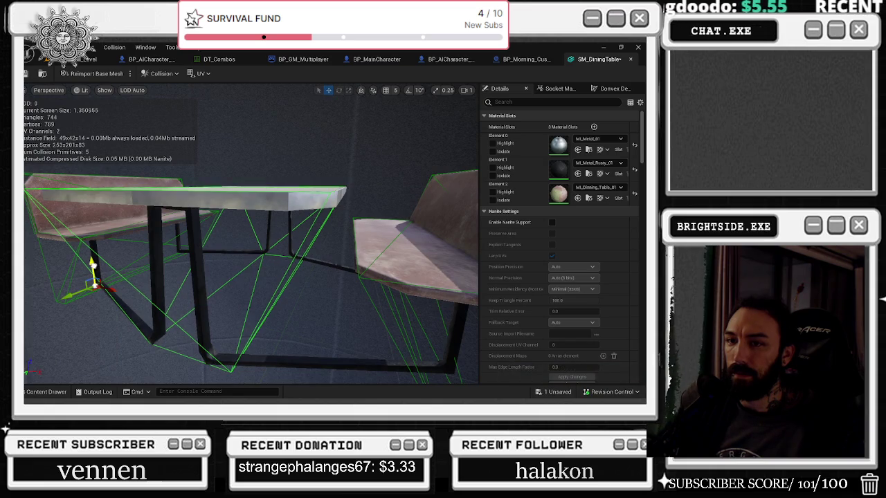
mouse_move(126, 270)
mouse_down()
mouse_move(197, 275)
mouse_move(208, 290)
mouse_move(301, 297)
mouse_move(318, 281)
mouse_up()
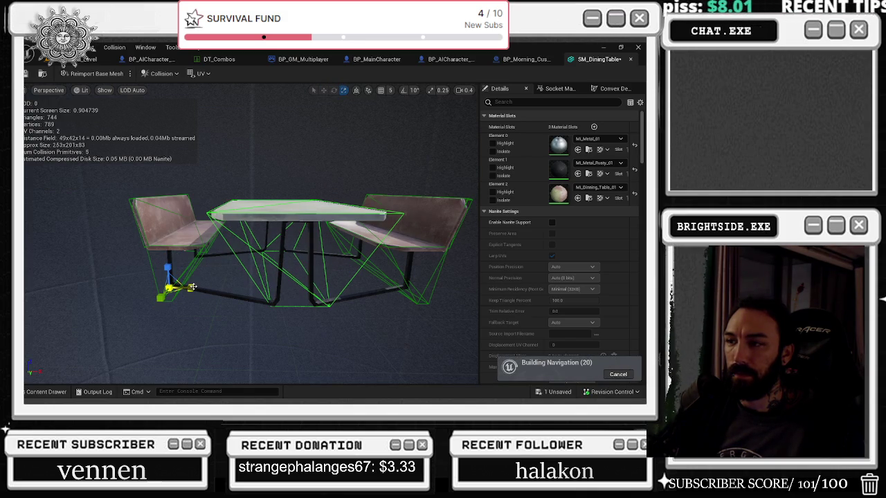
Step: Orbit around the table to check its five collision primitives, save SM_DiningTable, and return to the level
mouse_move(192, 287)
mouse_down()
mouse_move(241, 274)
mouse_move(232, 254)
mouse_up()
drag(321, 205, 288, 205)
click(42, 74)
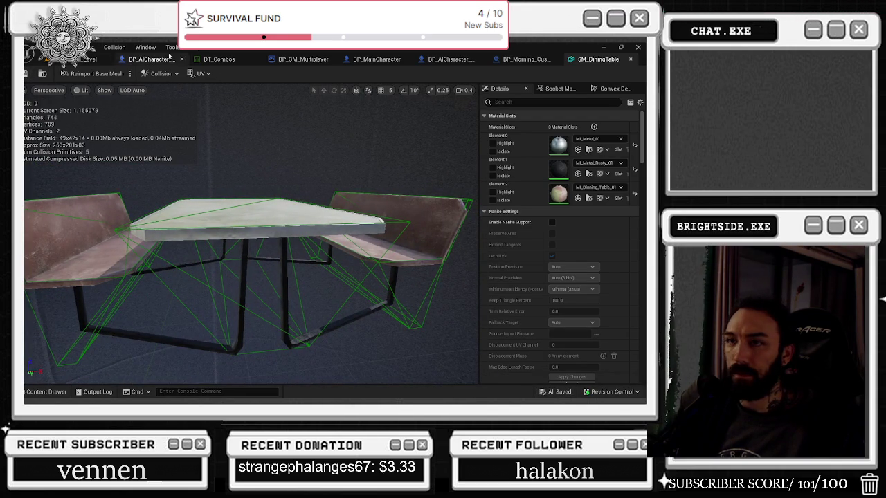
click(90, 58)
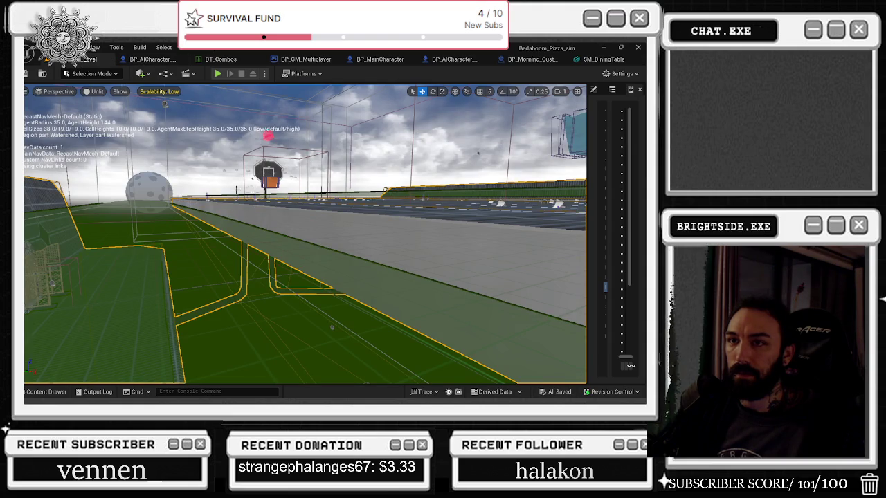
Step: Inspect the SM_DiningTable collision from underneath, then start a basketball level play-test
click(598, 59)
mouse_move(249, 277)
mouse_down()
mouse_move(249, 208)
mouse_move(225, 194)
mouse_move(249, 235)
mouse_move(249, 265)
mouse_move(187, 256)
mouse_move(457, 357)
mouse_up()
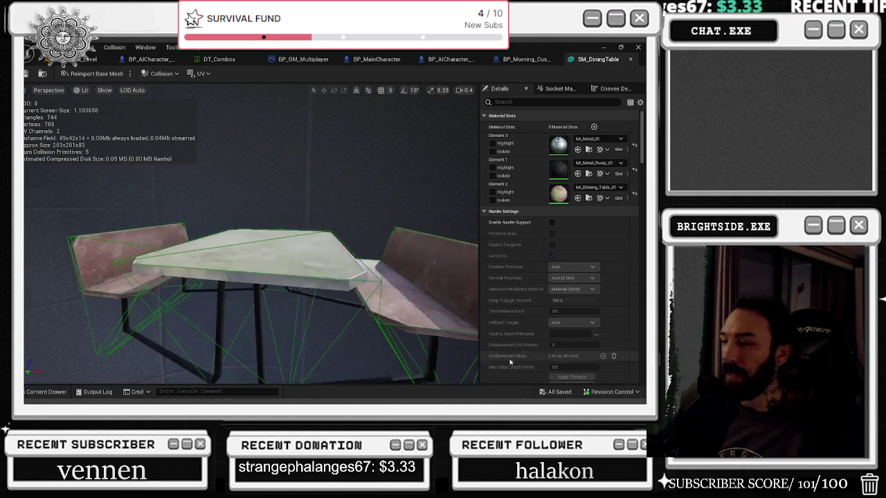
click(89, 59)
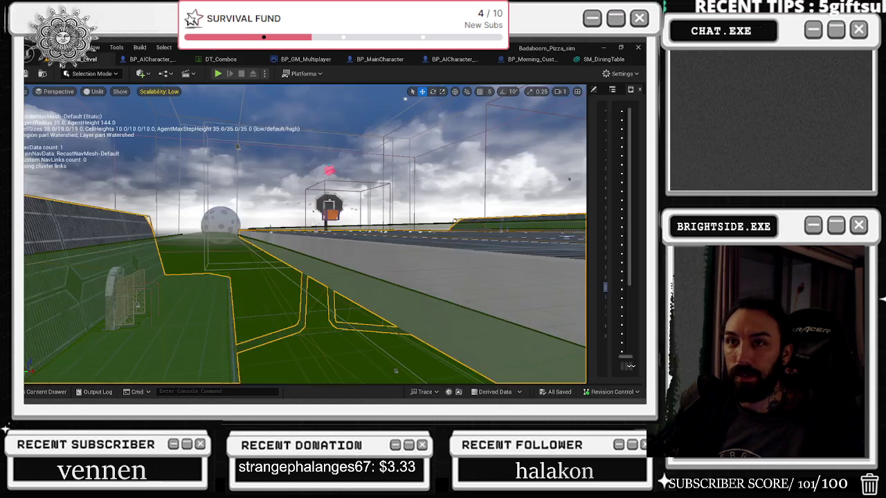
click(217, 73)
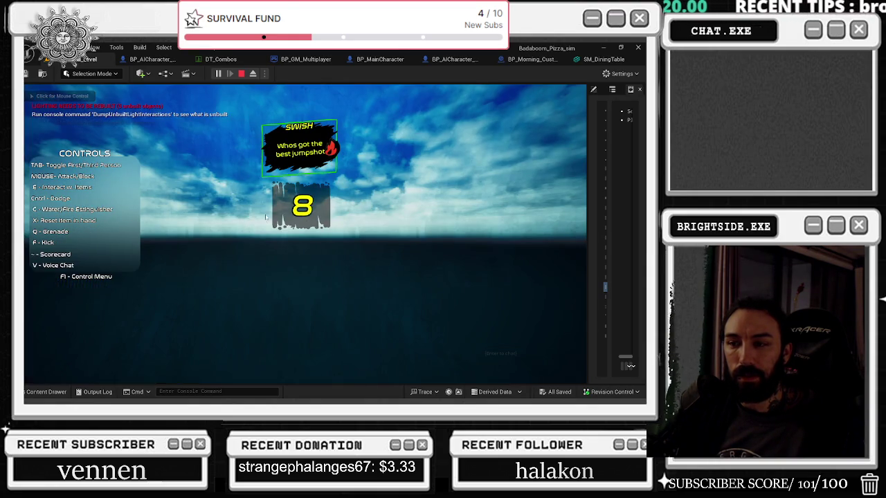
Step: Play the basketball match in third-person view, then stop the play-test with Esc
click(266, 218)
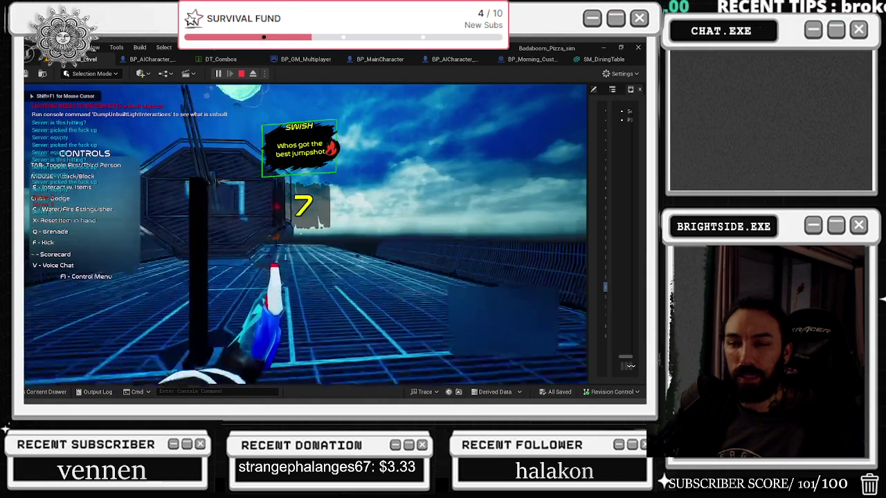
key(Tab)
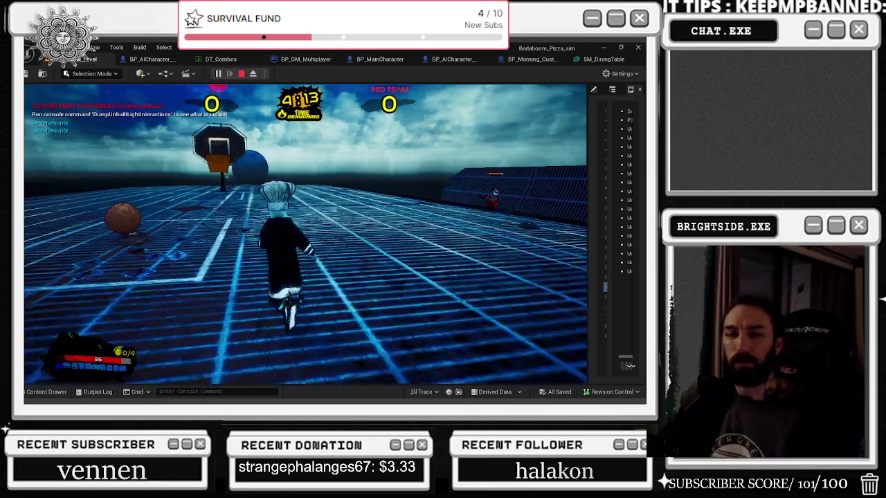
key(Escape)
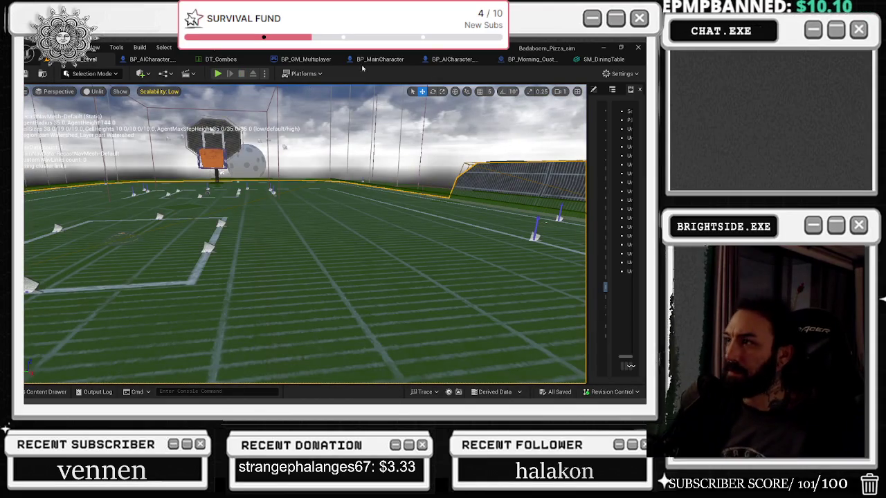
Step: Glance at SM_DiningTable, then load FOOD_FIGHT_LEVEL from the CyberpunkRestaurant Levels folder
click(598, 59)
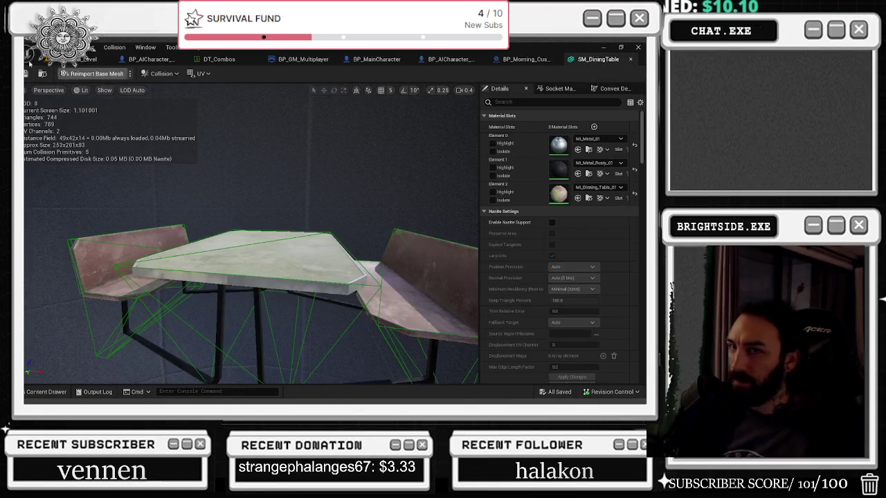
click(87, 60)
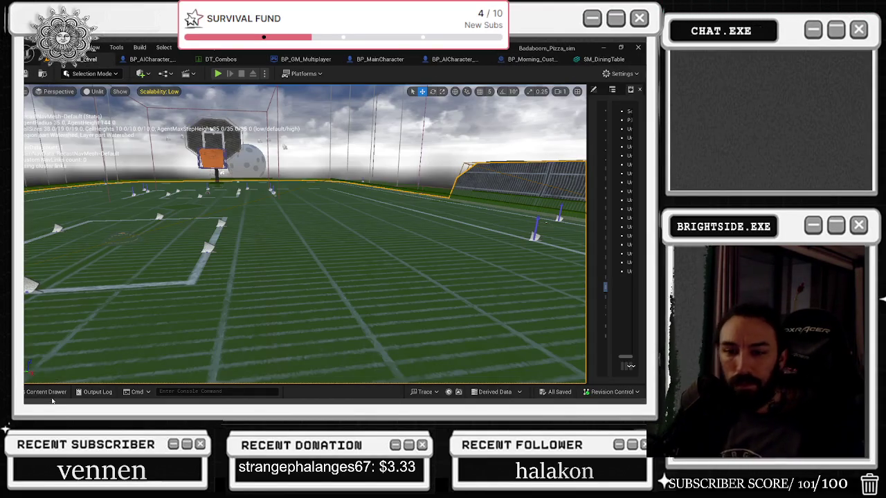
click(50, 393)
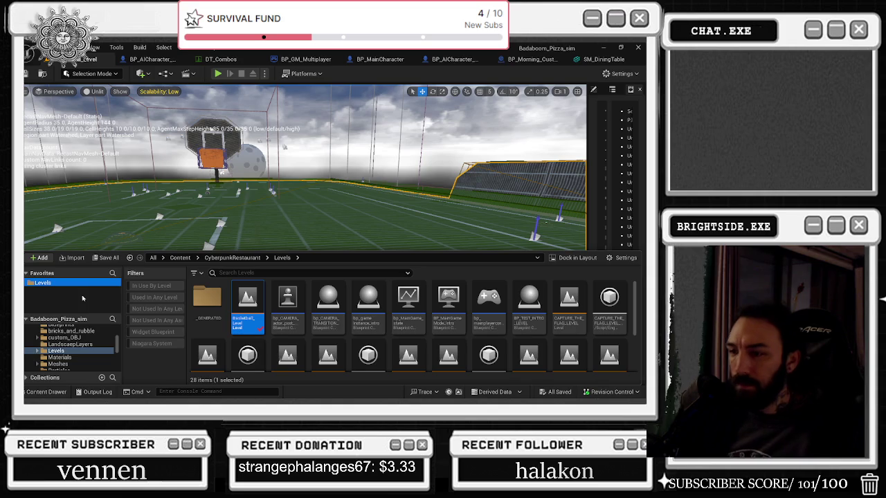
scroll(423, 305, down, 2)
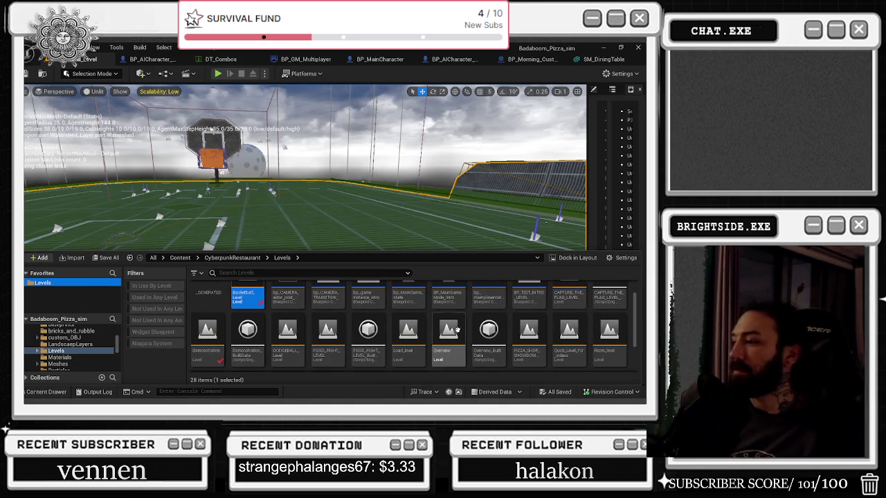
double_click(331, 337)
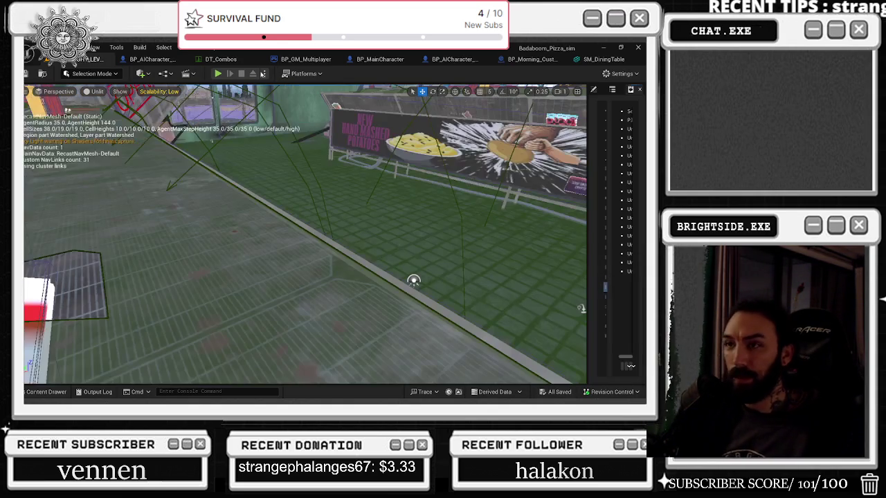
Step: Play-test FOOD_FIGHT_LEVEL in the editor, running a team match to test table collision
click(218, 74)
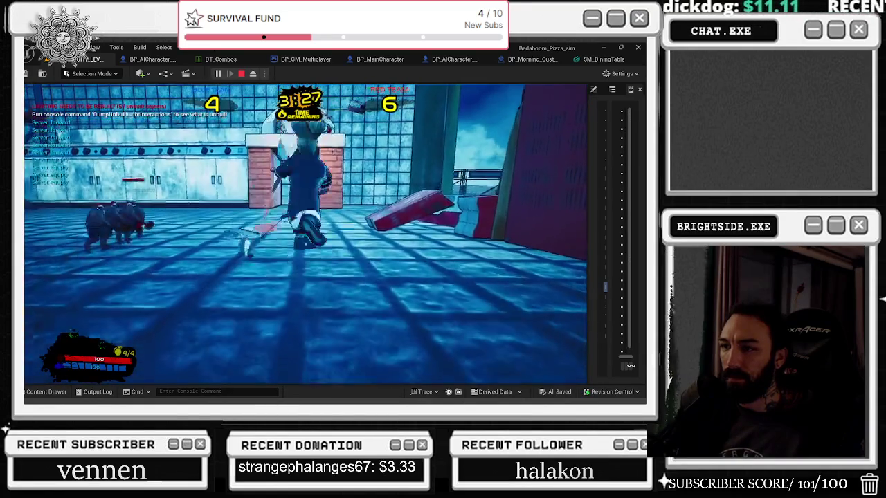
Step: Stop the play-test and flatten the SM_DiningTable collision hull in Z
key(Escape)
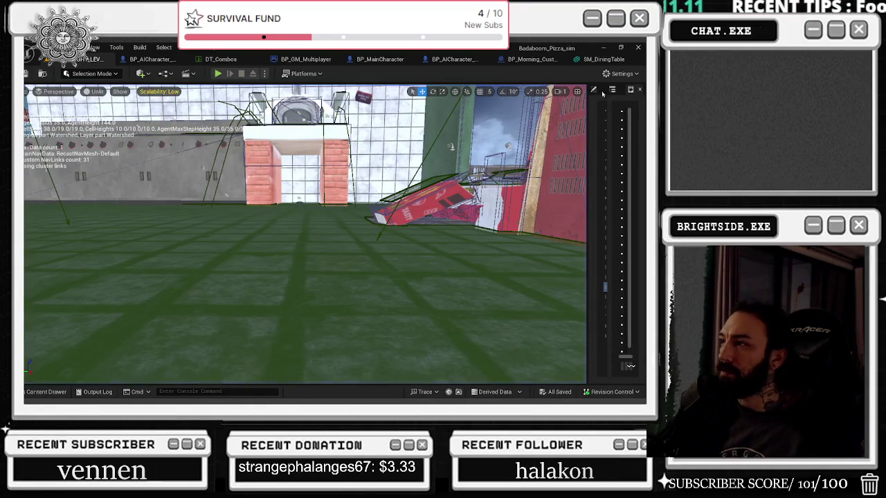
click(600, 58)
mouse_move(249, 242)
mouse_down()
mouse_move(215, 201)
mouse_move(202, 239)
mouse_up()
key(r)
key(space)
key(space)
key(space)
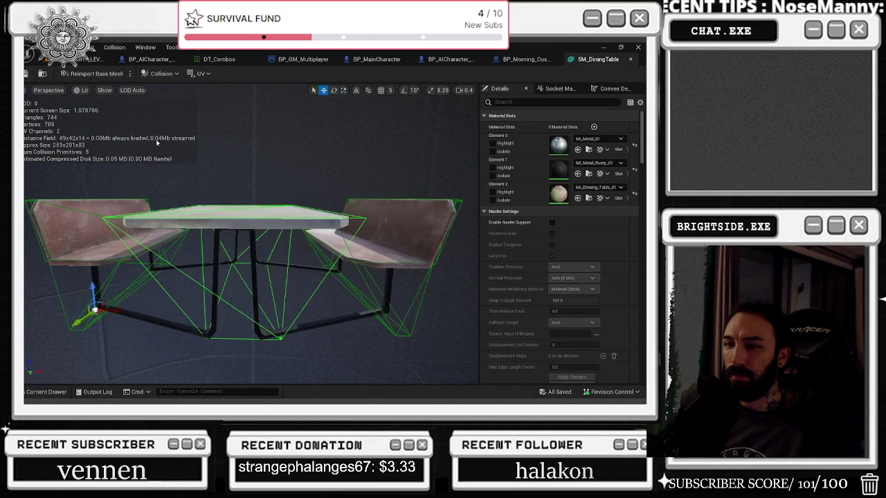
drag(93, 291, 92, 319)
Step: Lift the flattened collision hull up to tabletop height and check its fit
key(space)
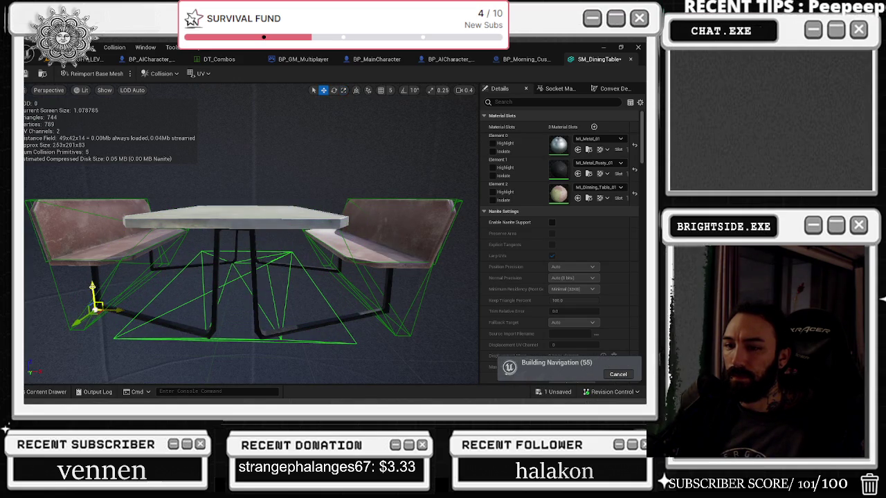
drag(94, 286, 98, 199)
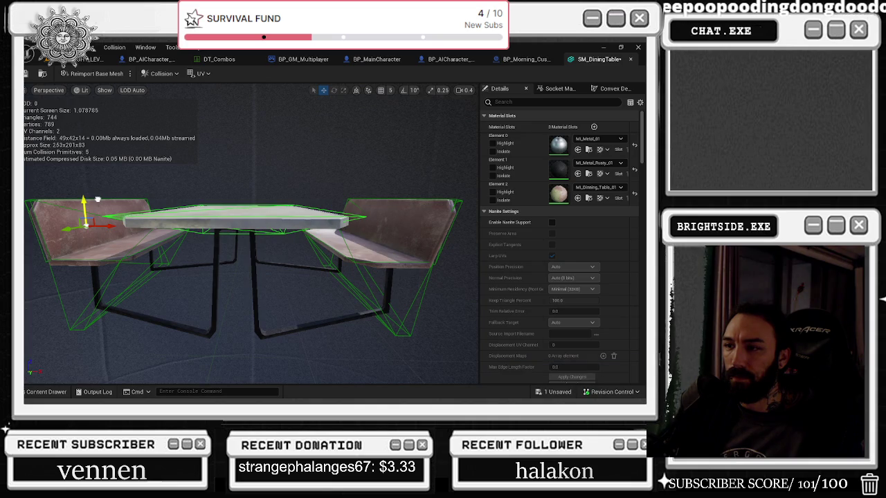
mouse_move(97, 199)
mouse_down()
mouse_move(94, 159)
mouse_move(80, 184)
mouse_move(80, 215)
mouse_up()
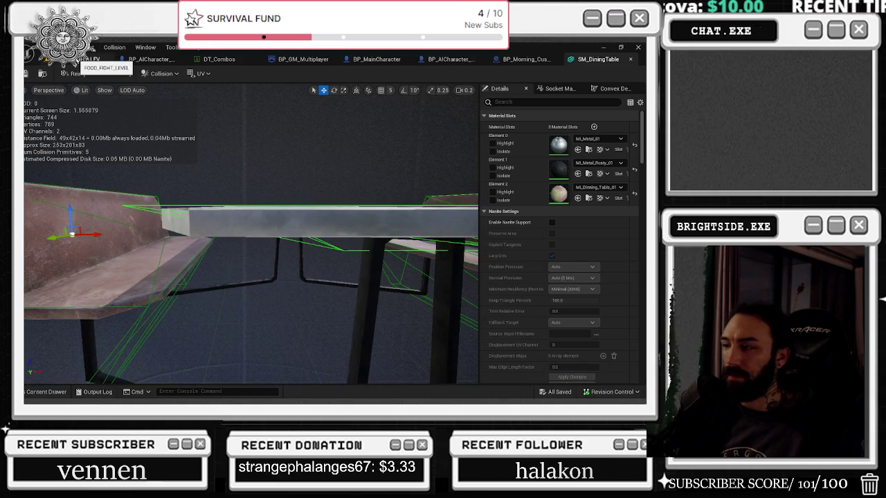
key(alt+Tab)
click(50, 393)
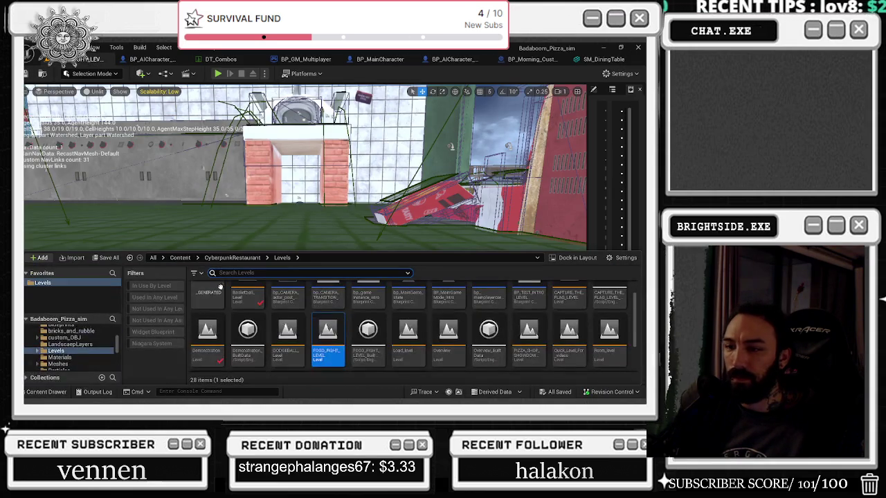
Step: Fly the viewport through the restaurant, then run a short Food Fight play-test and stop it
drag(254, 163, 433, 365)
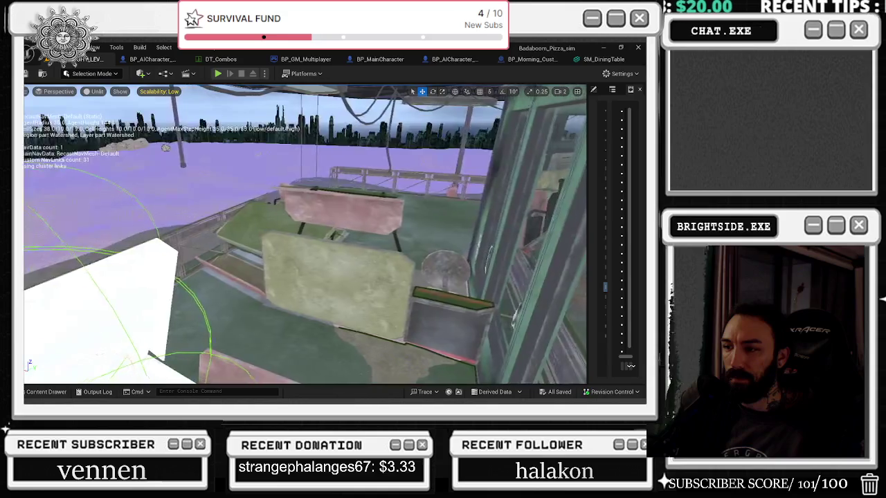
drag(282, 353, 249, 325)
mouse_move(455, 272)
mouse_down()
mouse_move(498, 256)
mouse_move(450, 263)
mouse_up()
drag(371, 192, 197, 245)
click(217, 74)
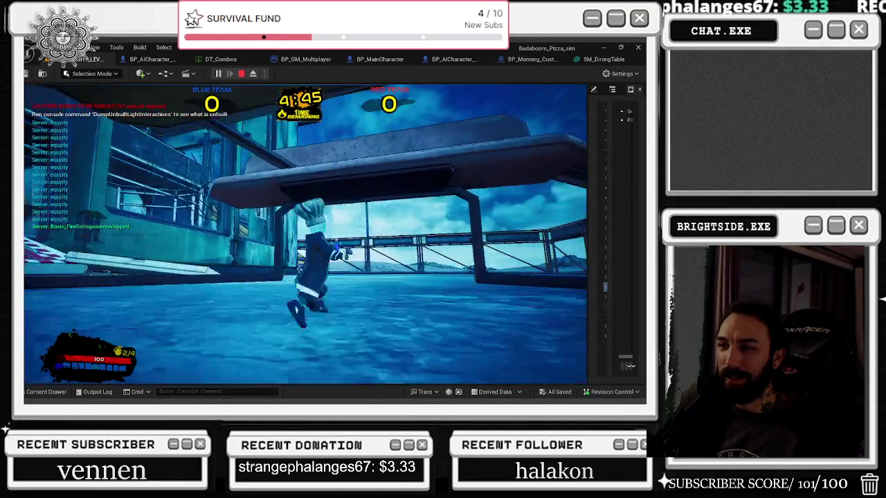
key(Escape)
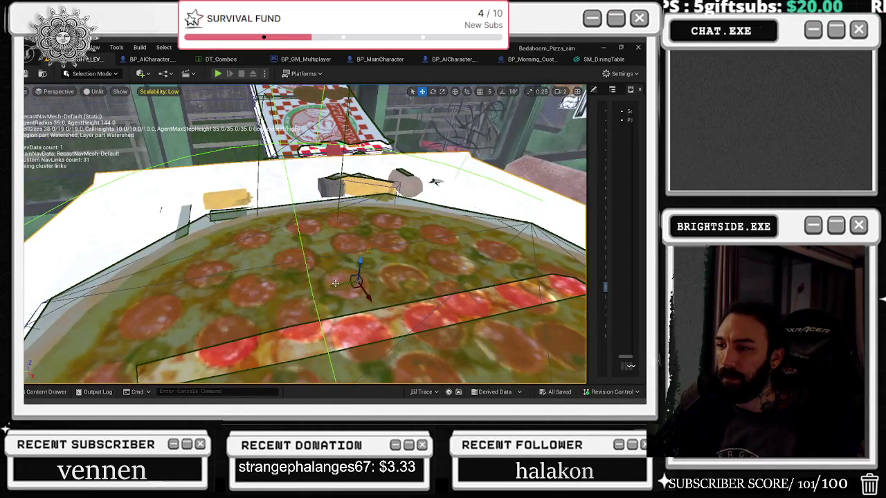
Step: Hide editor overlays, select the metal bar by the table and shift it slightly up-right
drag(335, 283, 329, 283)
key(g)
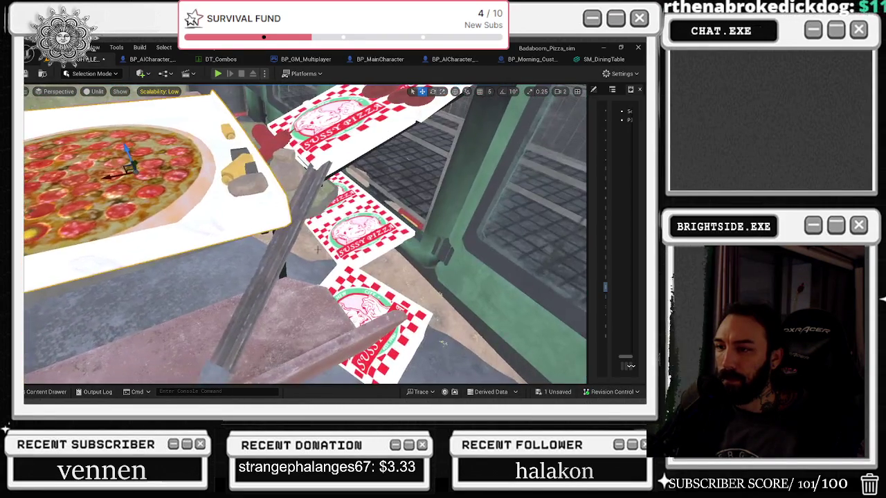
click(284, 256)
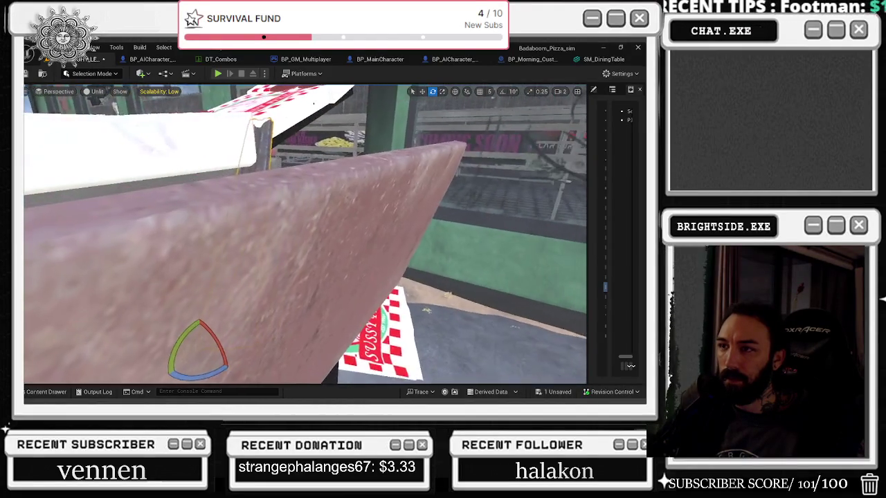
key(space)
key(space)
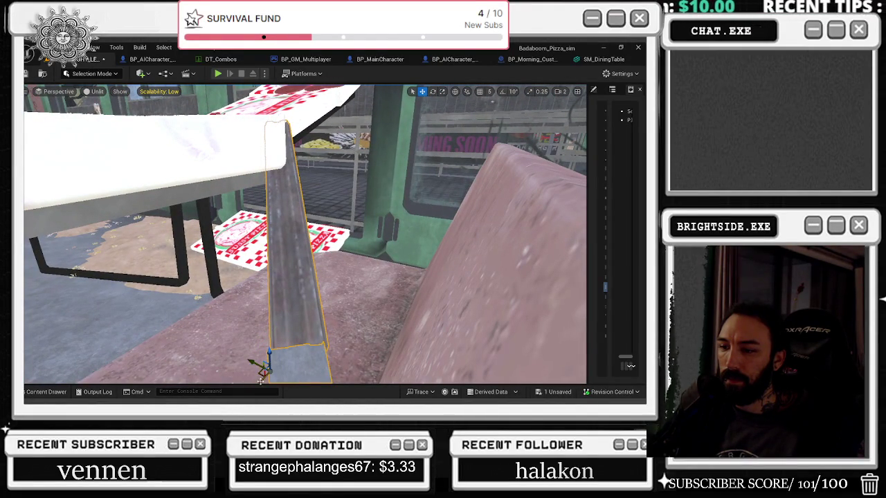
drag(264, 371, 269, 361)
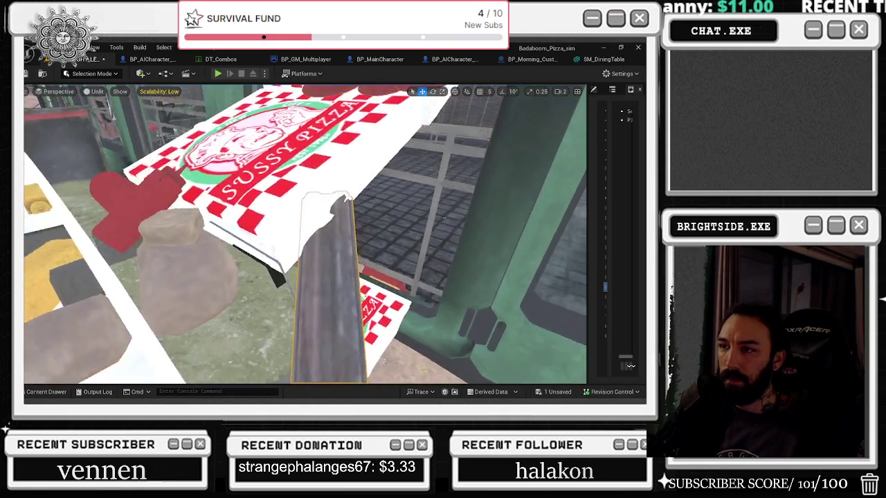
Step: Switch the metal bar to rotate mode and focus the view on the pizza box
key(e)
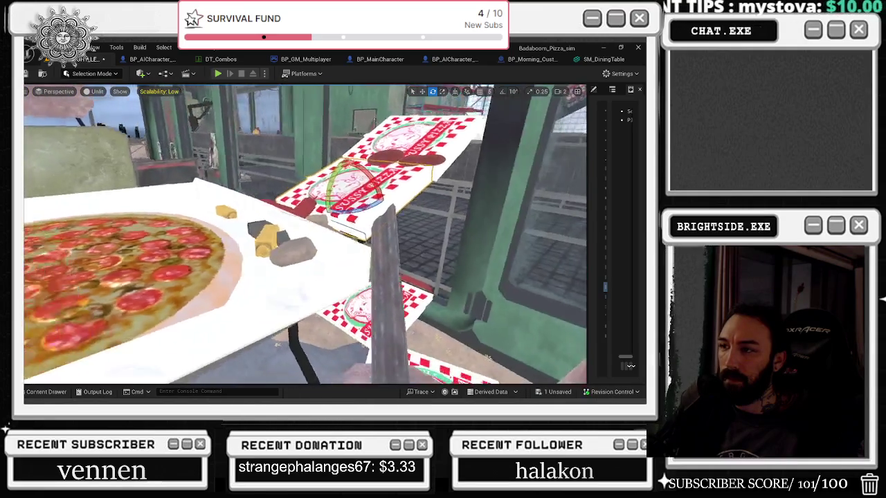
scroll(305, 234, down, 2)
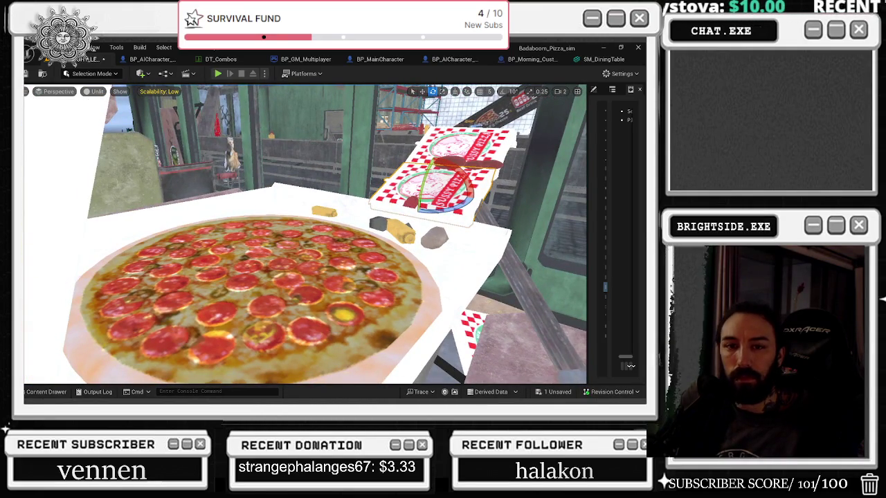
key(f)
scroll(305, 234, down, 4)
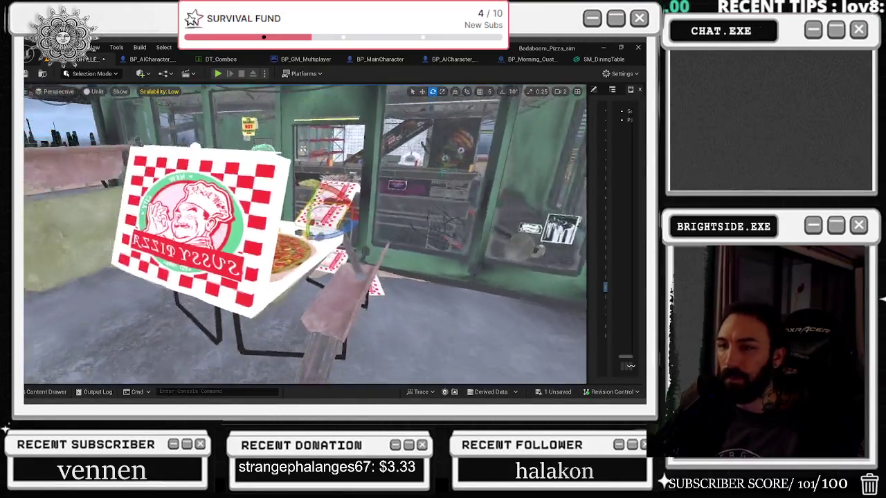
scroll(305, 234, down, 2)
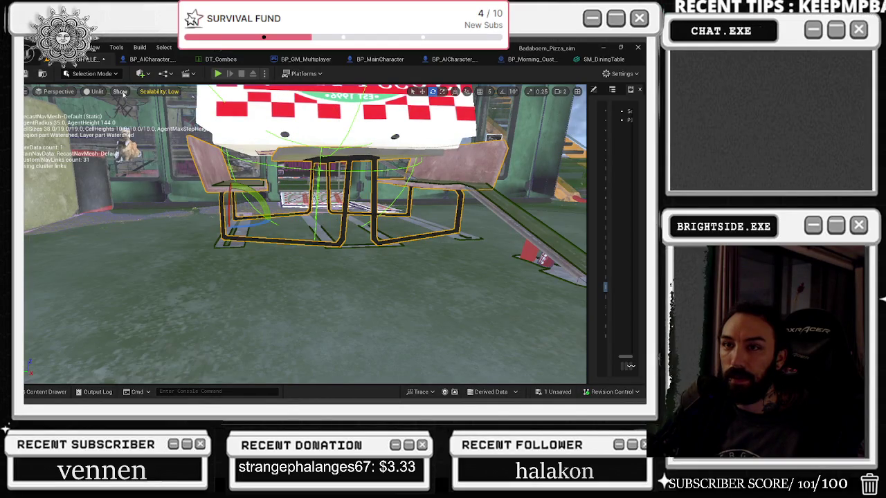
Step: Turn on collision display in the level viewport and zoom around the dining table
click(156, 176)
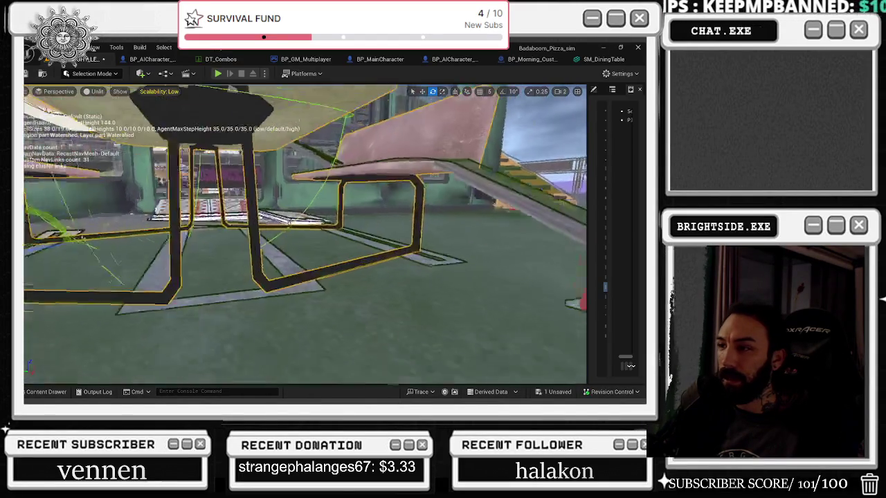
scroll(304, 235, up, 5)
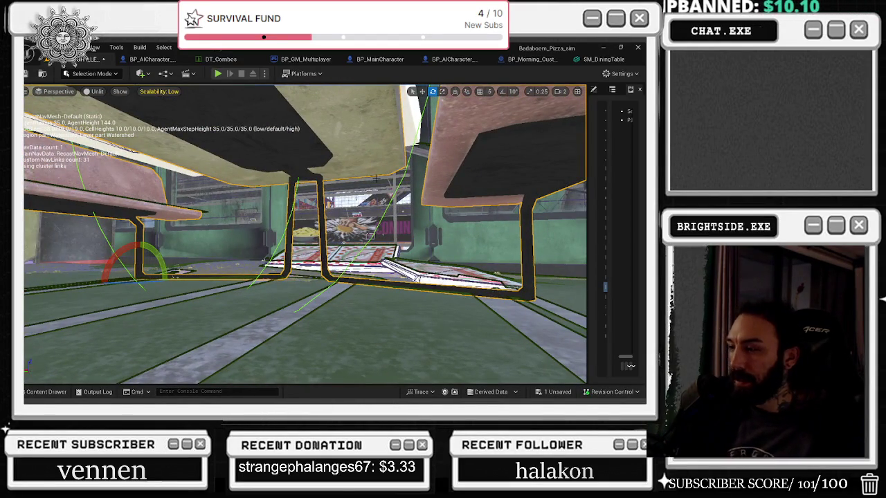
scroll(305, 234, down, 5)
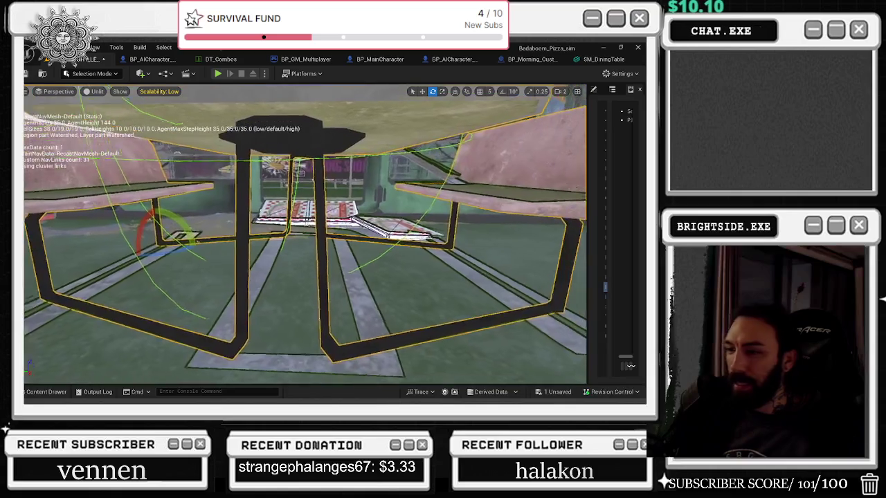
scroll(334, 241, up, 8)
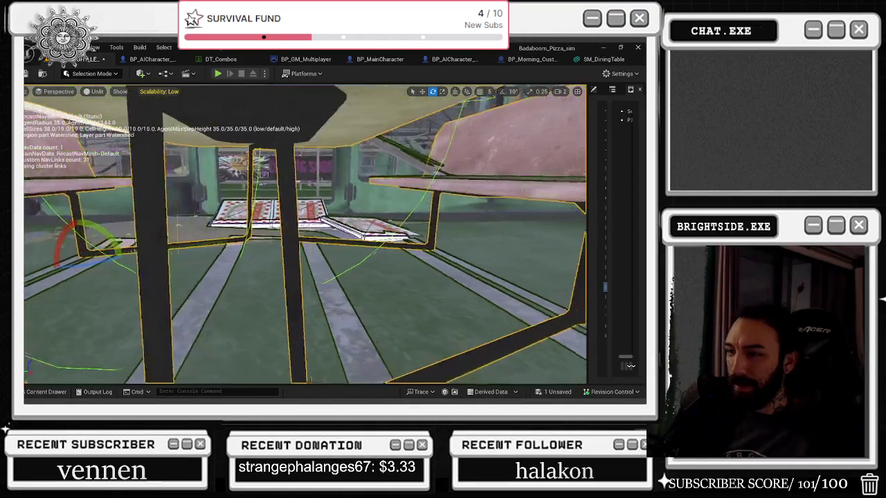
scroll(305, 236, down, 6)
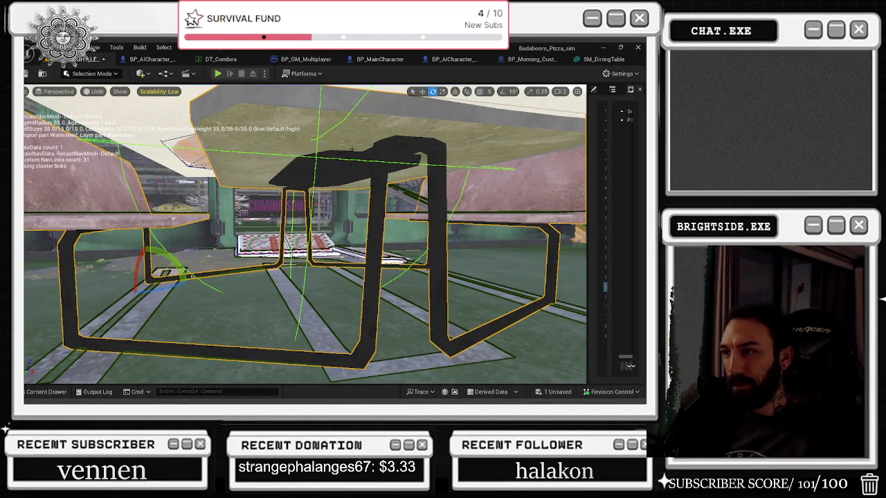
Step: Check the table legs in SM_DiningTable, then view the table's side in the level with the outliner shown
click(599, 58)
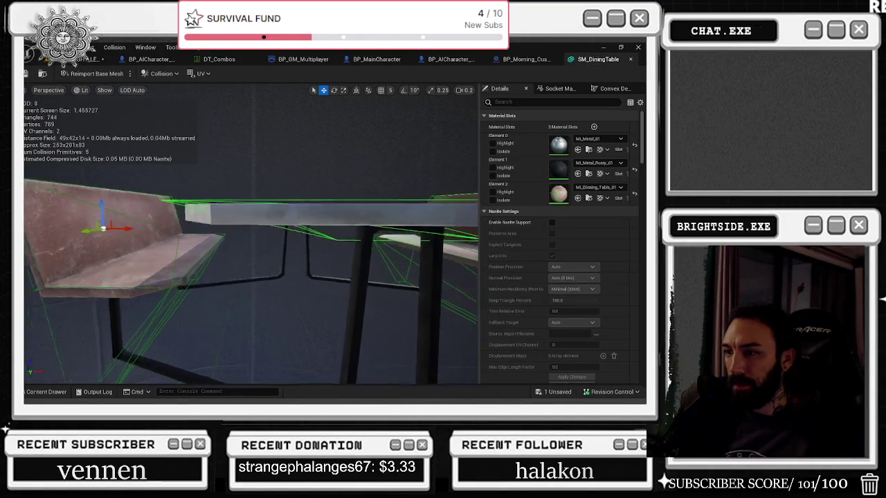
mouse_move(275, 202)
mouse_down()
mouse_move(297, 212)
mouse_move(274, 202)
mouse_up()
click(94, 58)
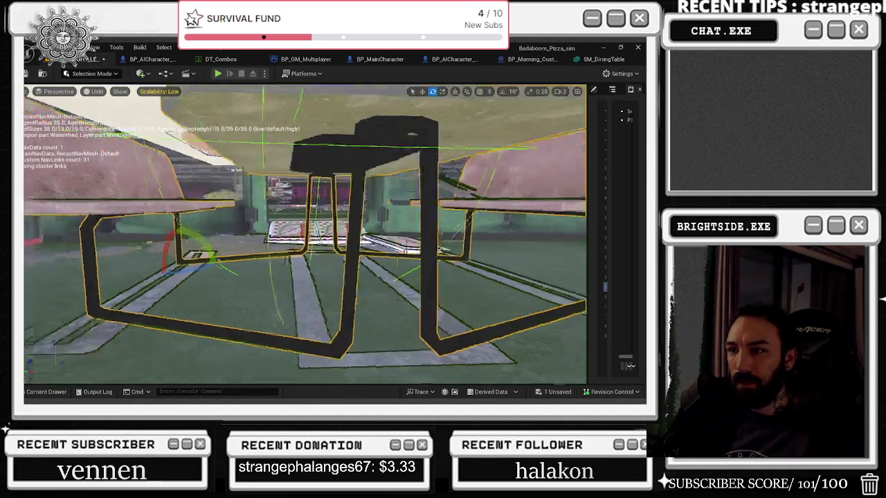
mouse_move(154, 282)
mouse_down()
mouse_move(263, 360)
mouse_move(305, 327)
mouse_move(347, 371)
mouse_move(273, 275)
mouse_move(201, 304)
mouse_move(276, 276)
mouse_up()
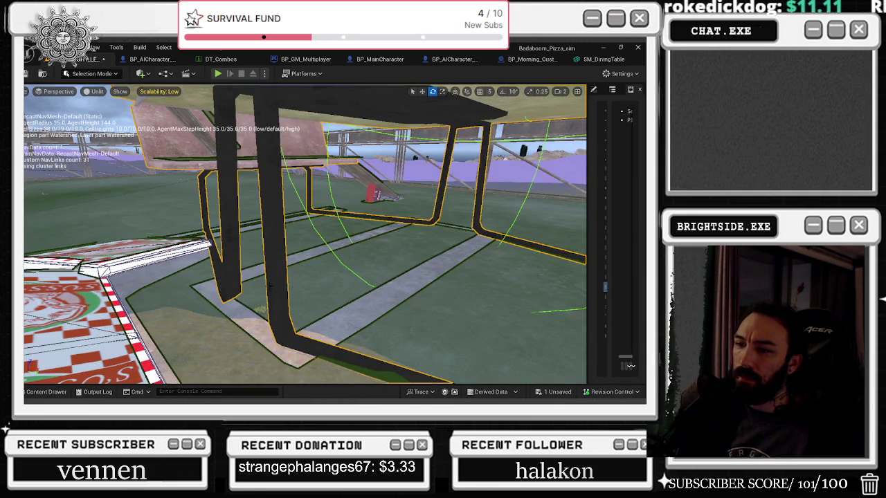
drag(592, 99, 428, 97)
click(525, 90)
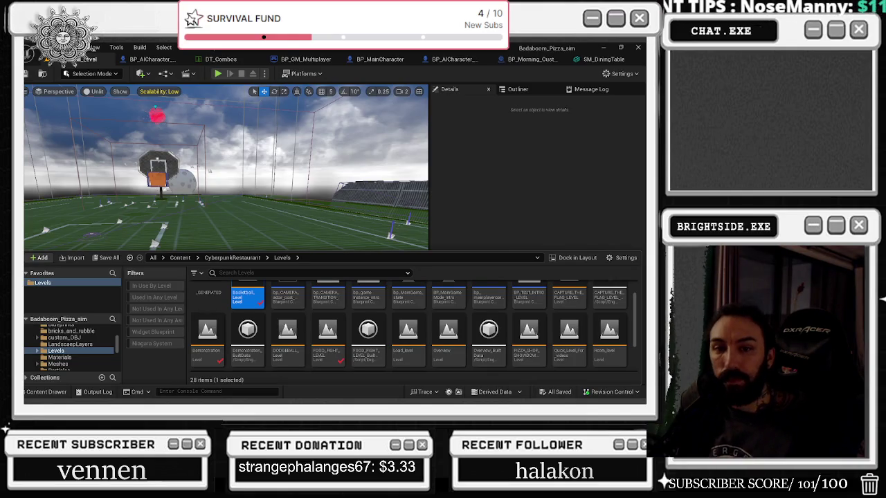
Step: Run a Basketball level play-test in a widened game view, stop it, and return to SM_DiningTable
click(218, 74)
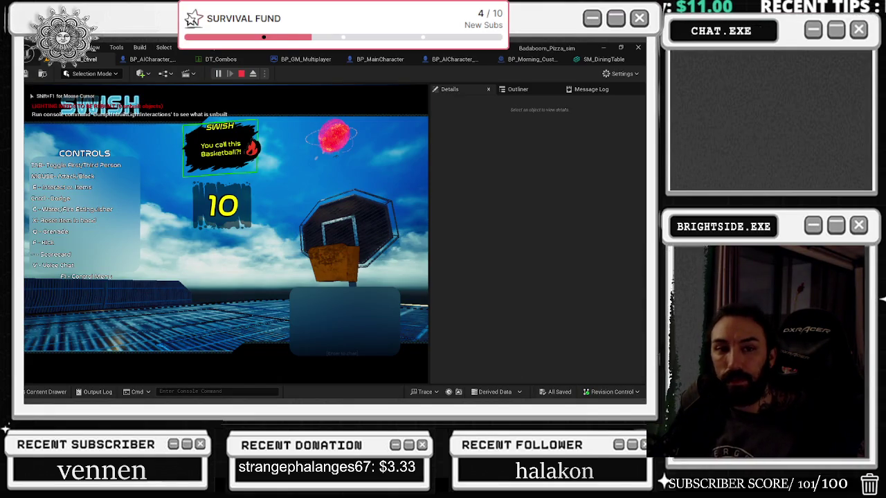
key(alt+Tab)
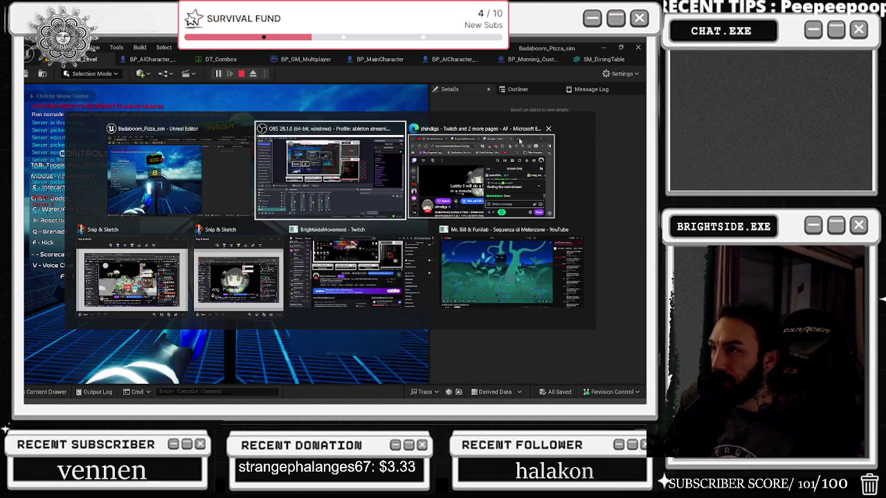
drag(428, 143, 614, 143)
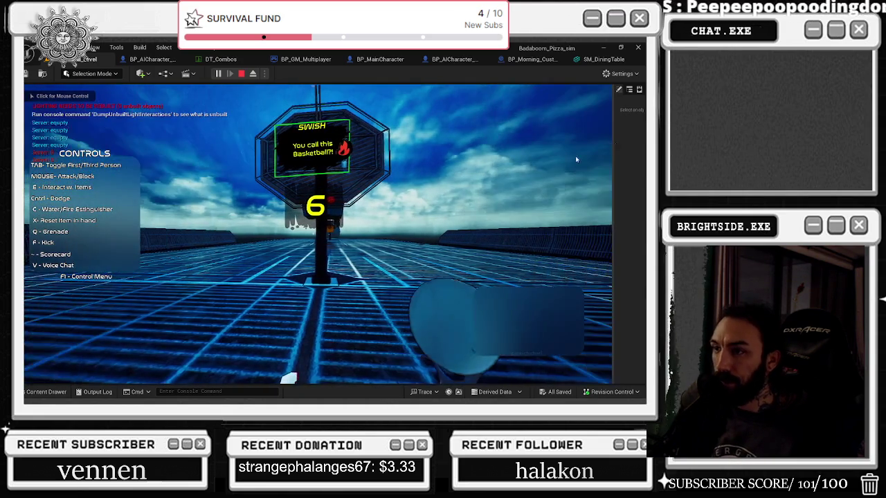
click(485, 208)
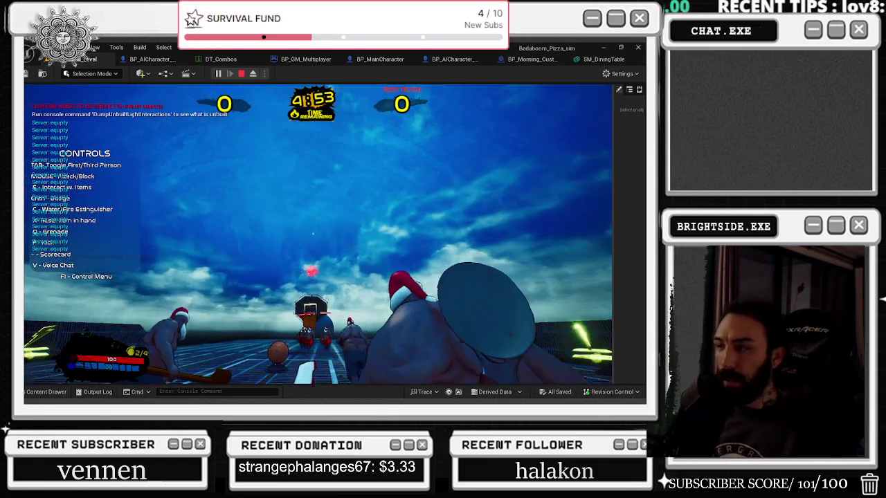
key(Escape)
click(600, 58)
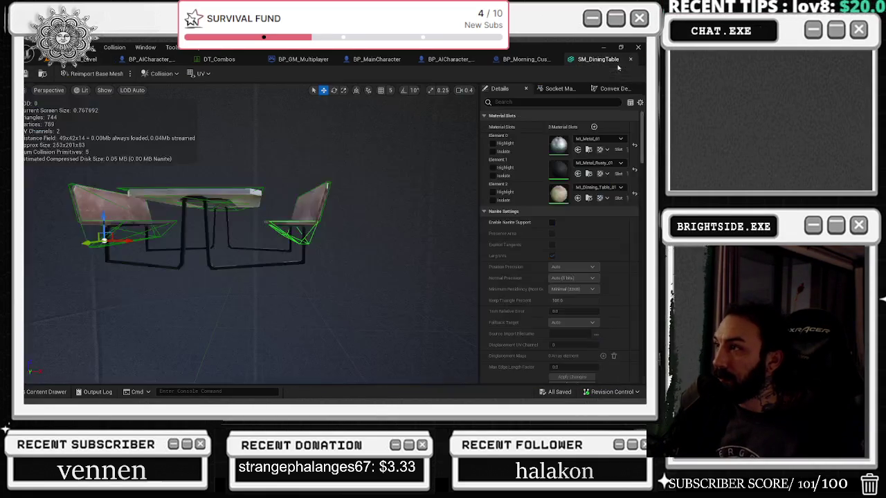
Step: Inspect the table collision, then play-test basketball, walking the player back and toward the hoop
mouse_move(249, 235)
mouse_down()
mouse_move(194, 235)
mouse_move(177, 182)
mouse_up()
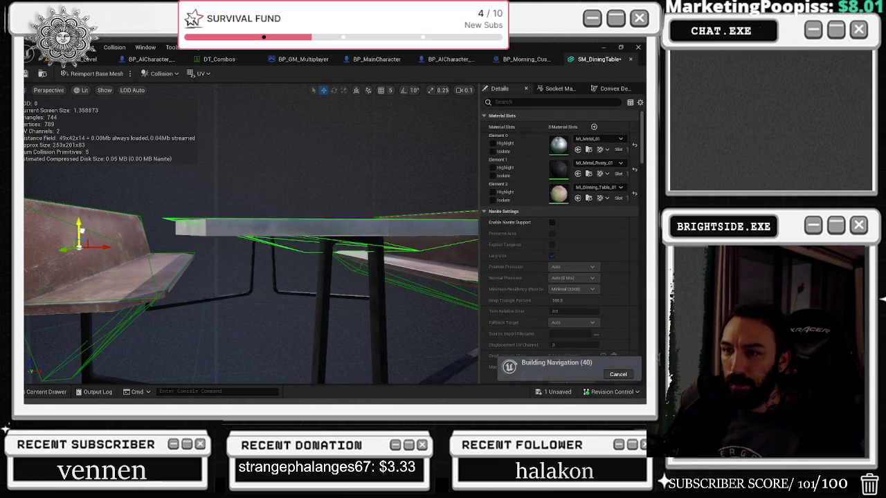
click(87, 59)
click(218, 74)
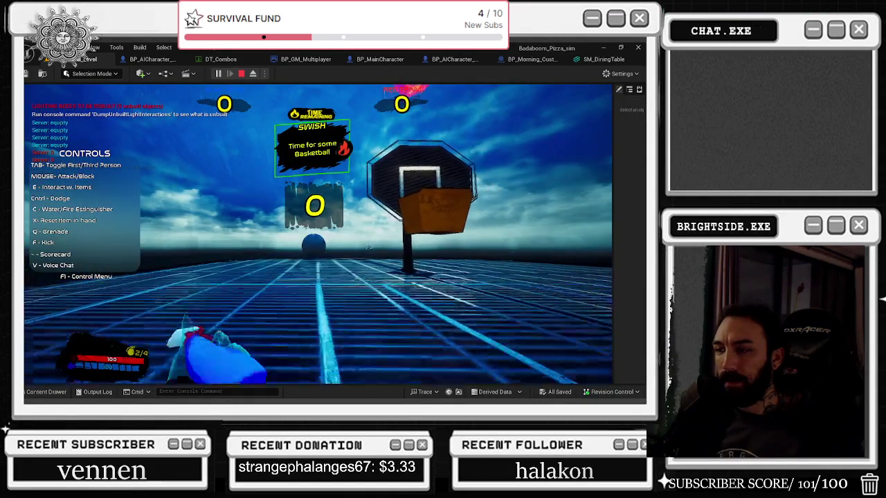
key(s)
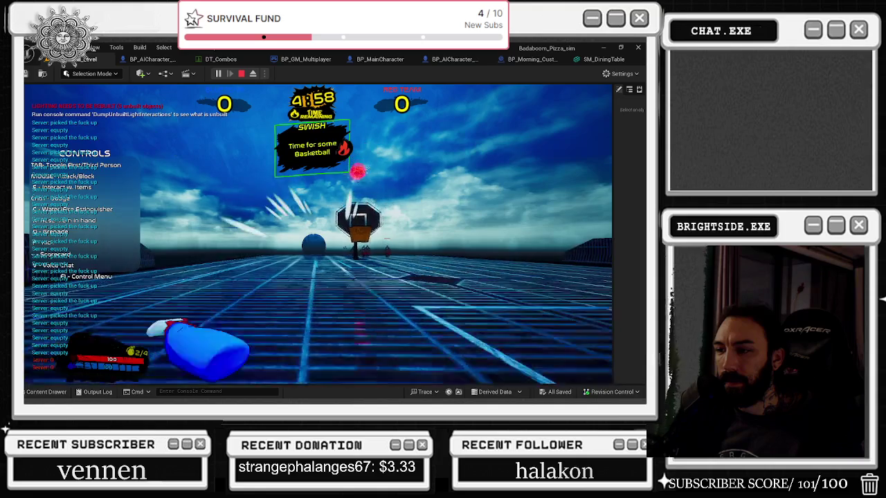
key(c)
key(w)
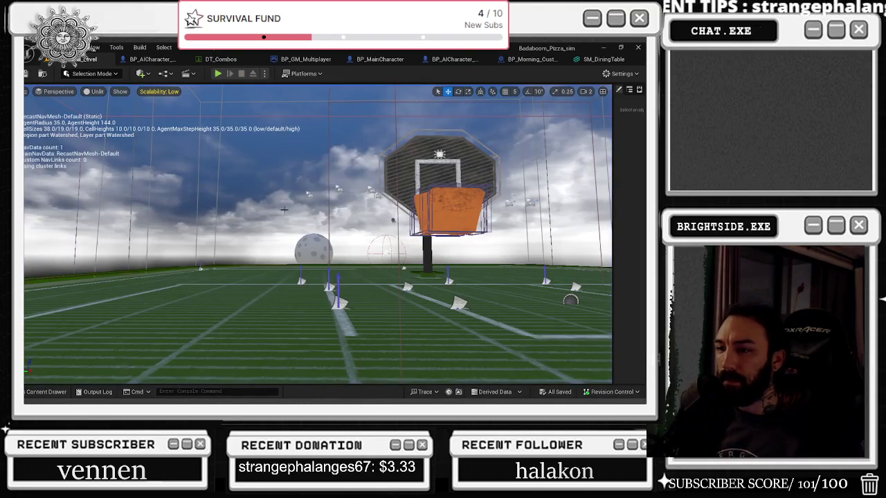
Step: Set scale snap to 0.1, raise the left bench's collision slightly, and save SM_DiningTable
click(599, 59)
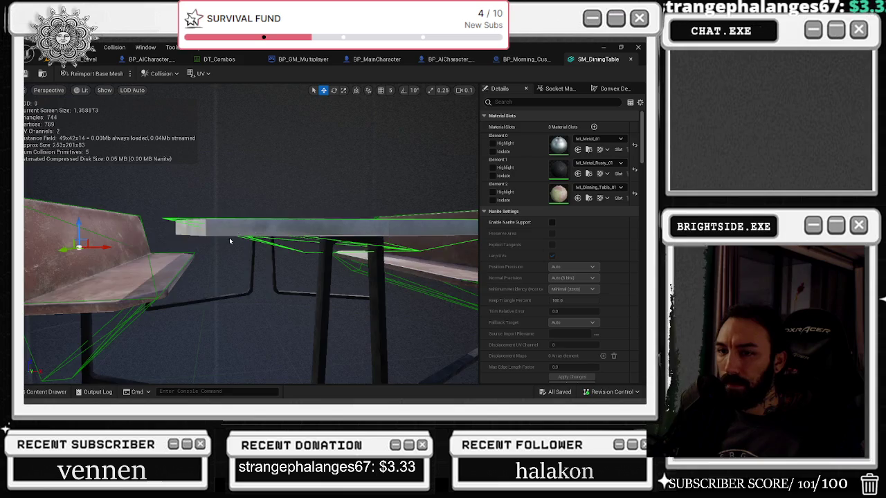
key(f)
scroll(251, 236, up, 4)
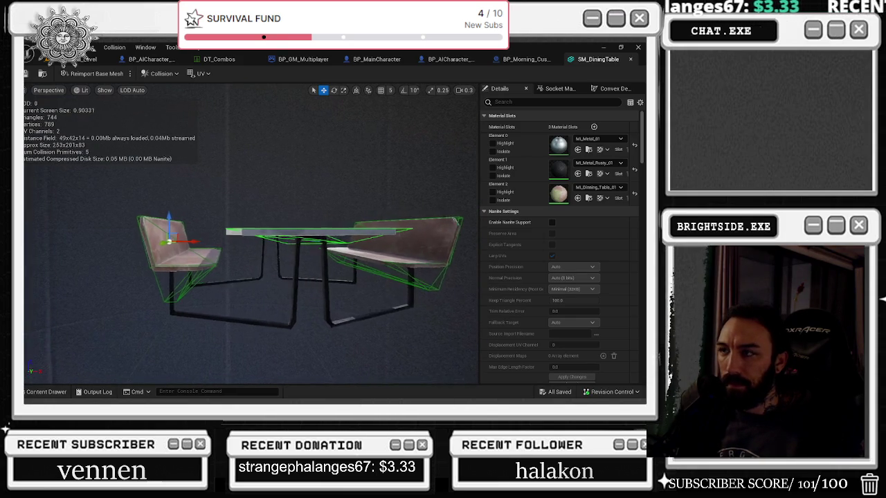
mouse_move(403, 120)
mouse_down()
mouse_move(412, 122)
mouse_move(404, 119)
mouse_up()
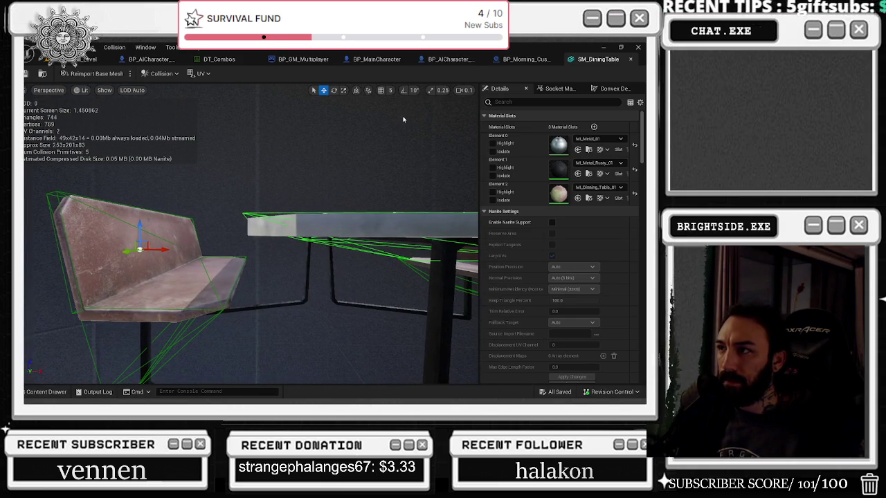
click(440, 90)
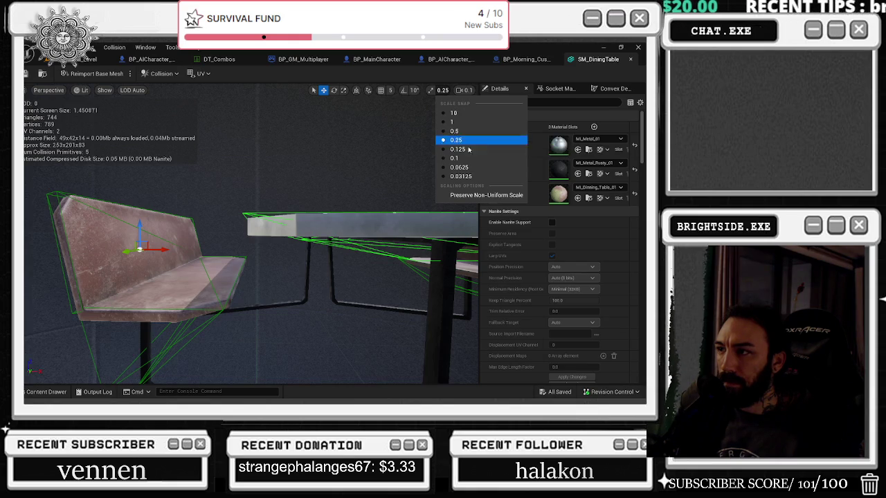
click(468, 159)
drag(140, 229, 139, 225)
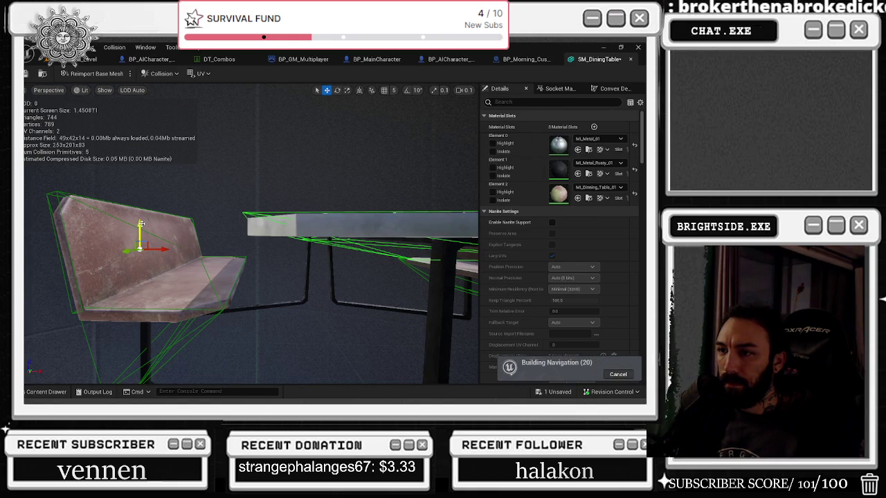
click(43, 71)
click(88, 59)
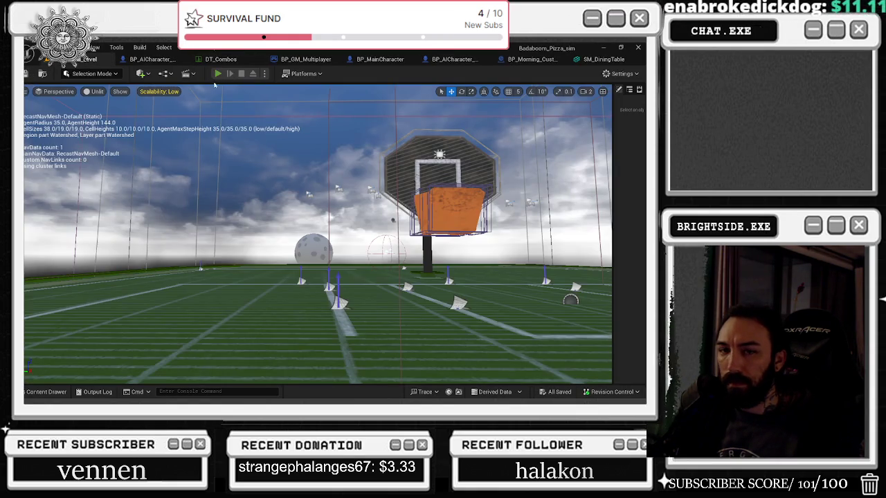
Step: Start a basketball play-test, then have the chef turn, attack and switch to first-person view
click(219, 73)
key(alt+Tab)
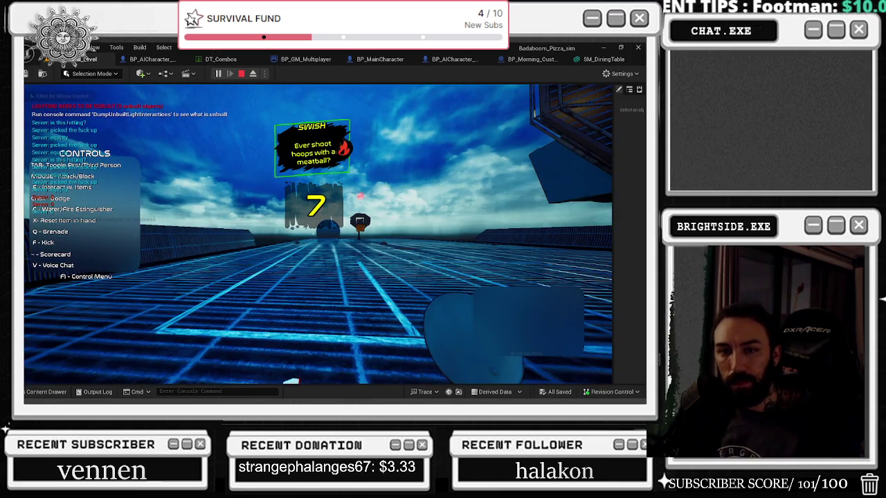
click(378, 199)
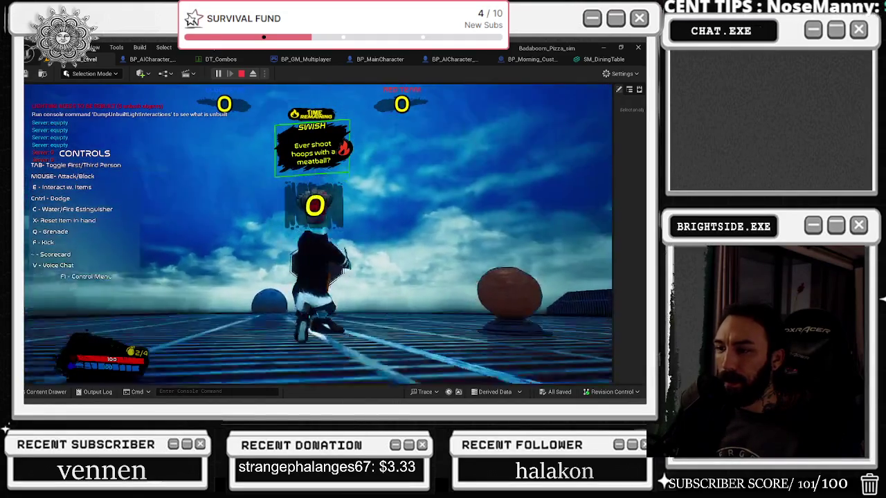
key(w)
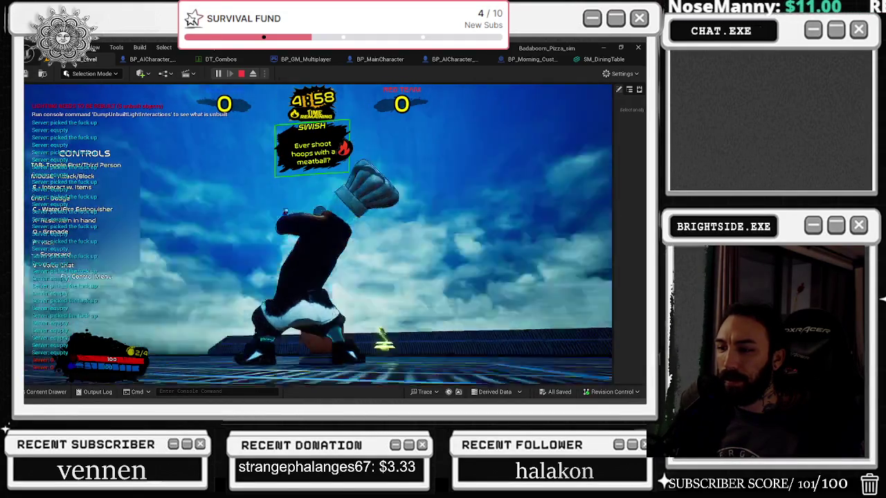
key(ctrl)
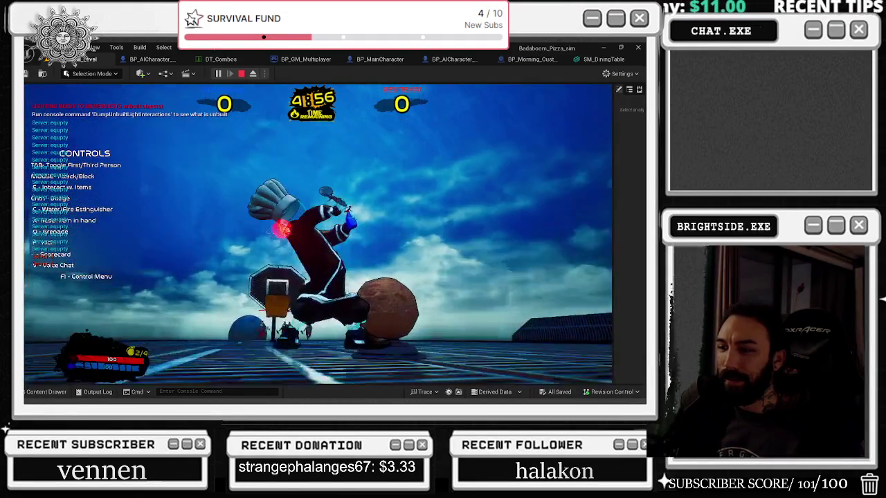
key(Tab)
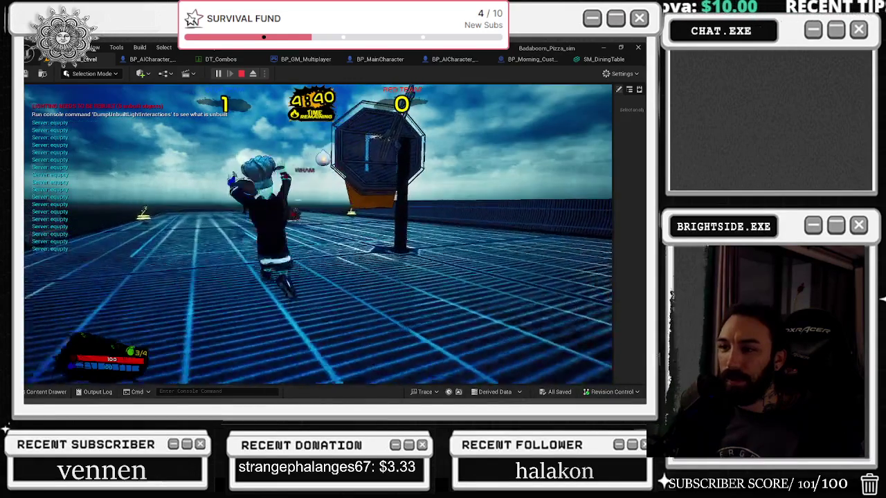
Step: Run the chef across the court, then end the play session at 4:16 with Blue leading 1–0
key(alt+Tab)
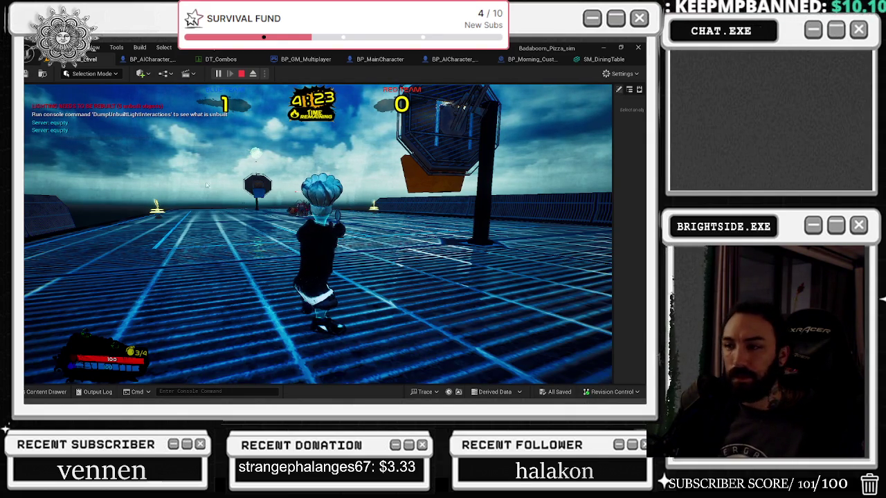
click(108, 182)
key(w)
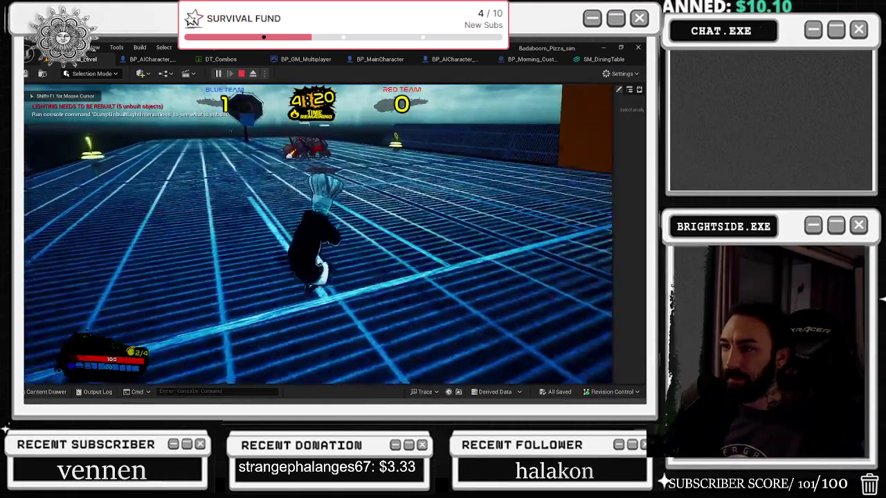
key(w)
key(w)
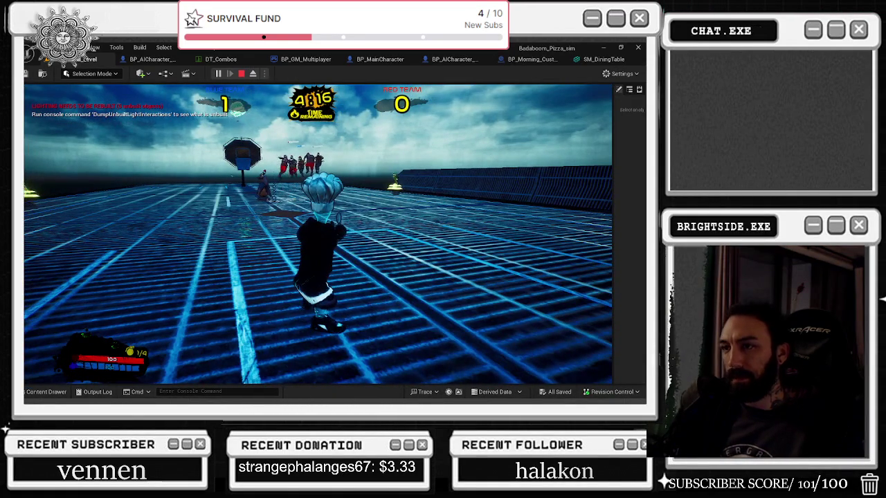
key(Escape)
click(163, 92)
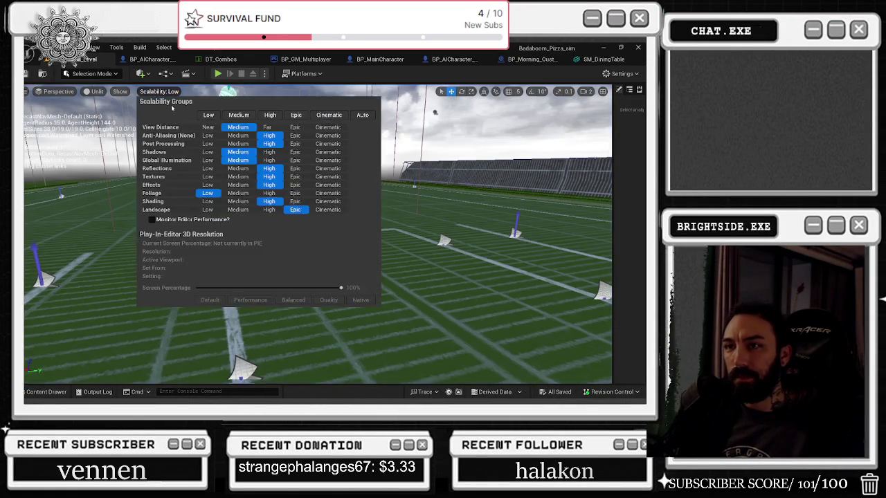
Step: Set editor scalability to Low and close the SM_DiningTable mesh editor
click(208, 115)
key(ctrl+s)
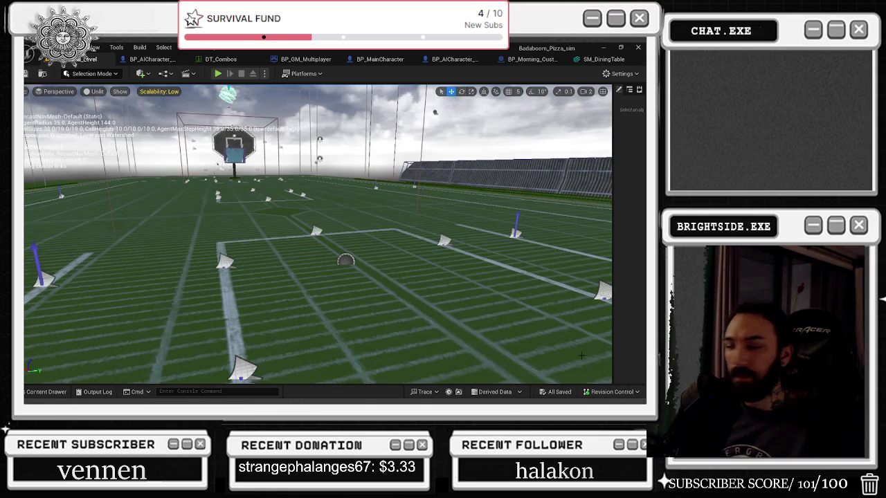
click(603, 60)
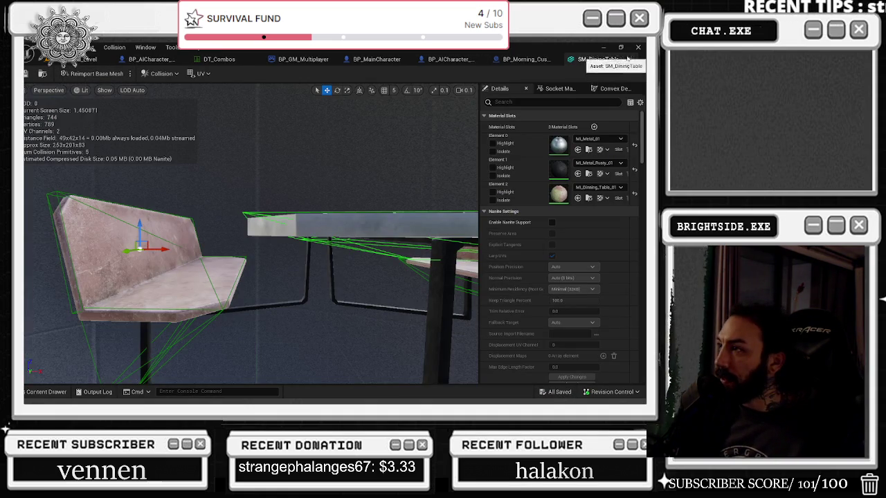
click(626, 60)
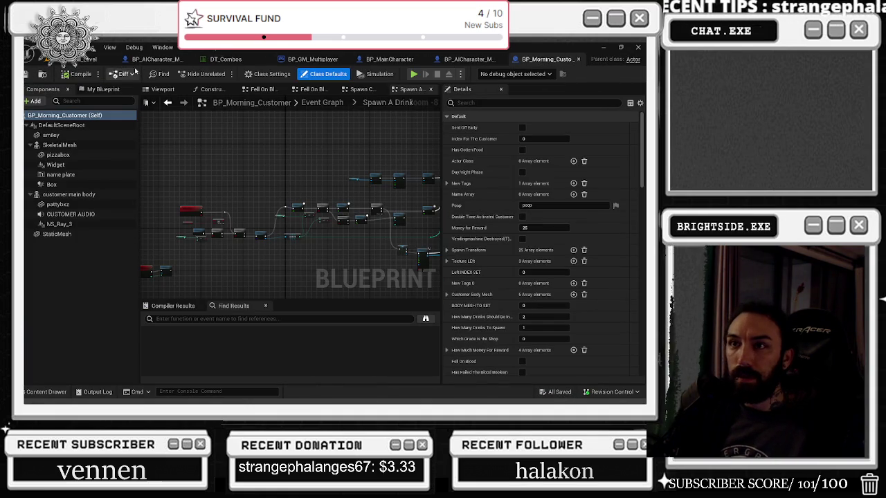
Step: Zoom out on the BP_GM_Multiplayer Begin Match Spawn AI graph, past the DT_Combos table
click(255, 61)
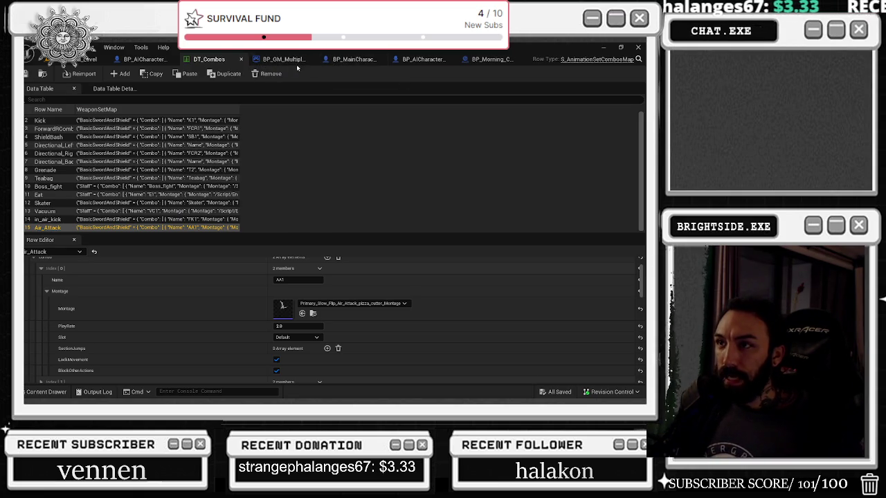
click(287, 61)
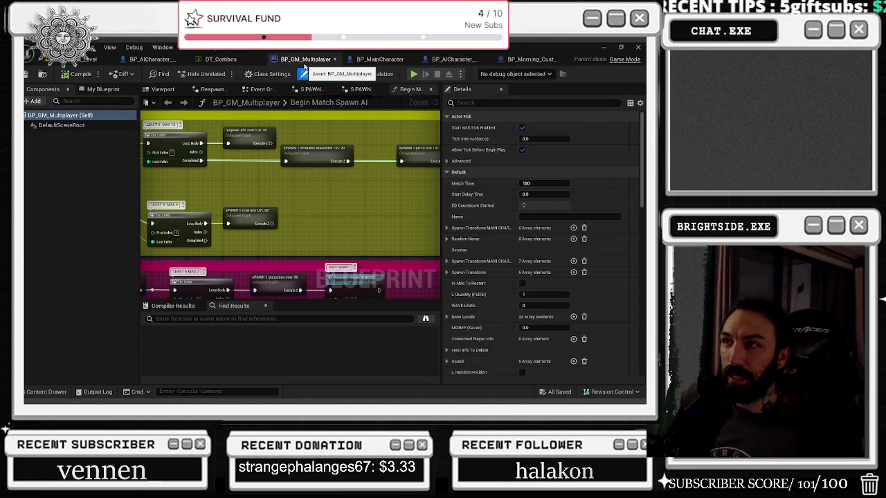
scroll(276, 187, down, 2)
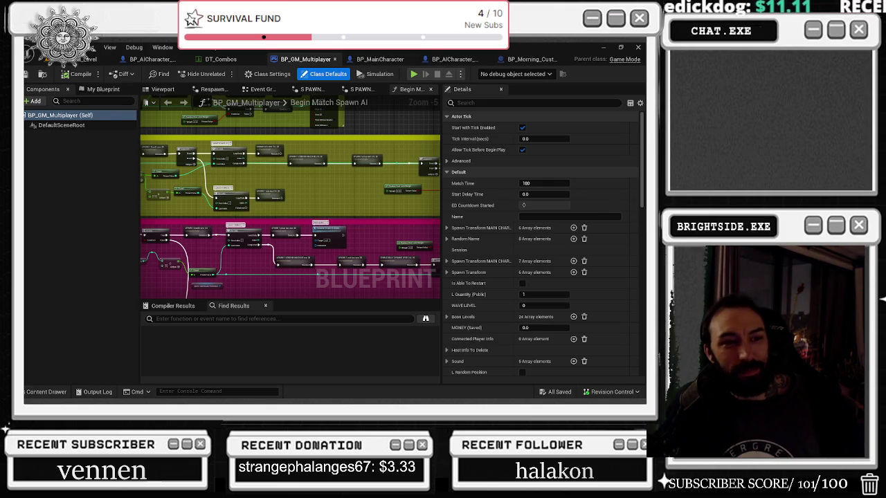
Step: Switch from the Unreal editor to the browser playing the YouTube music video
key(alt+Tab)
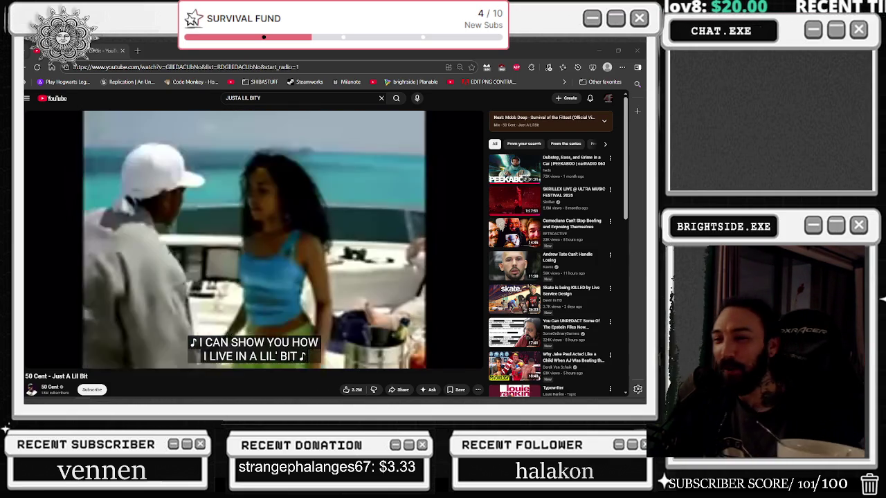
click(284, 245)
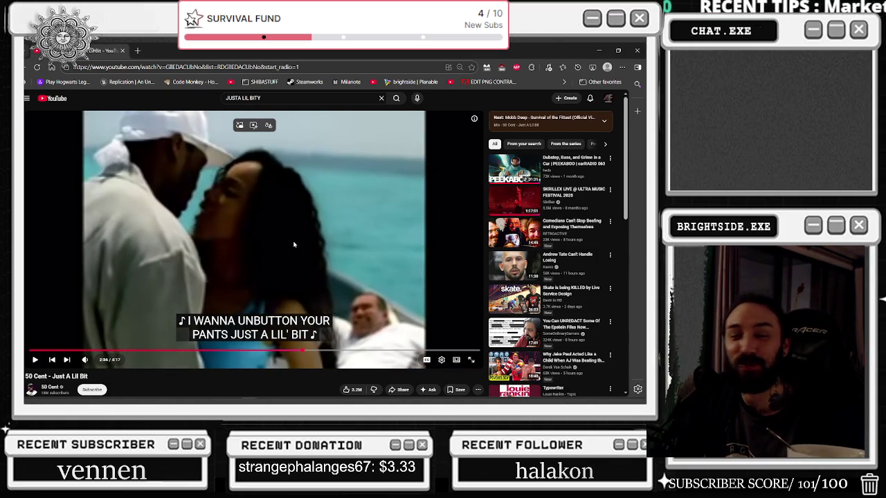
click(299, 243)
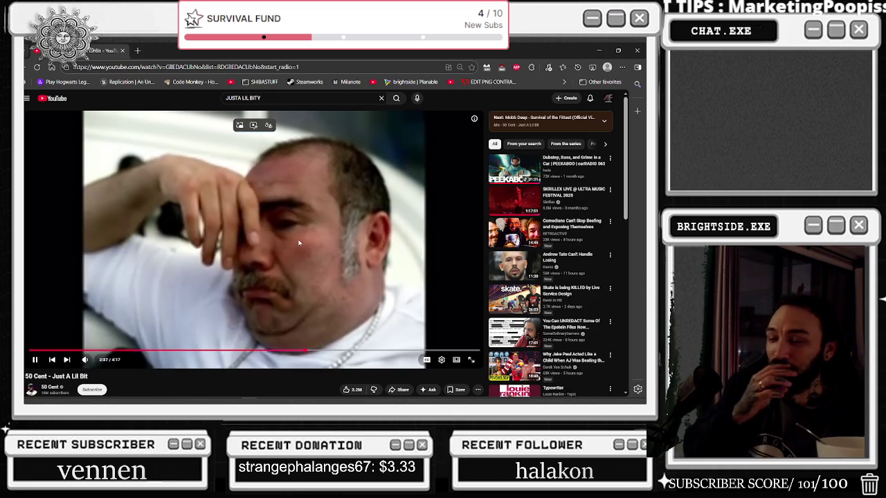
click(308, 243)
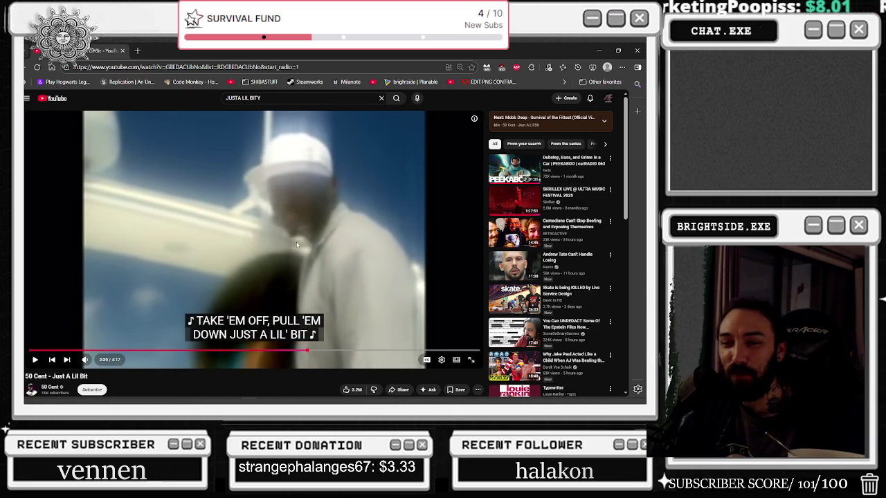
click(316, 243)
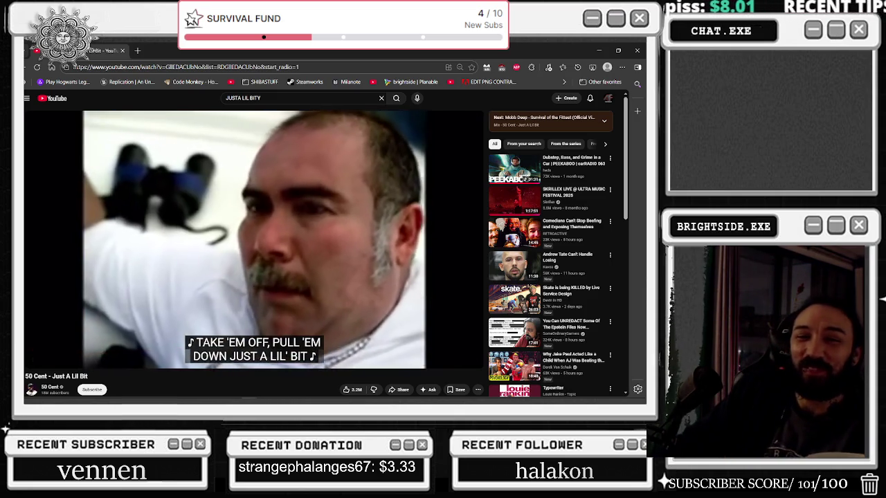
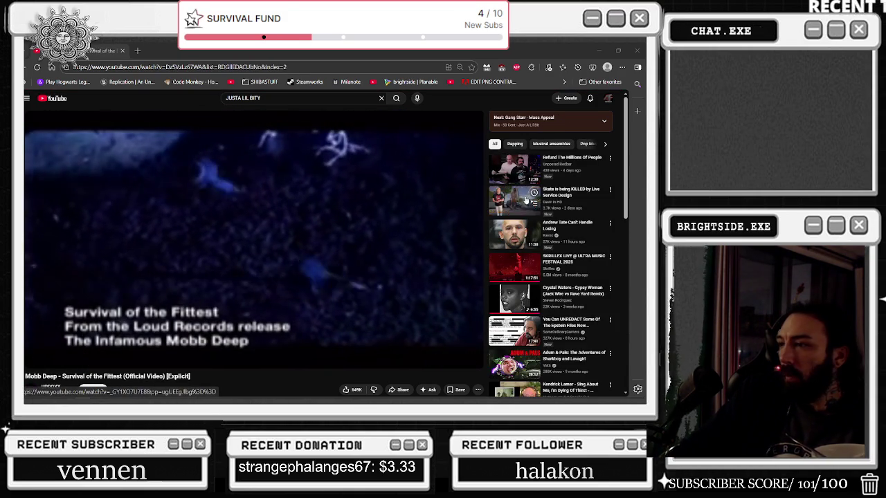
Step: Play 'Wu-Tang Clan - Method Man (Official HD Video)' from the recommendations, then minimise the browser
scroll(425, 205, down, 5)
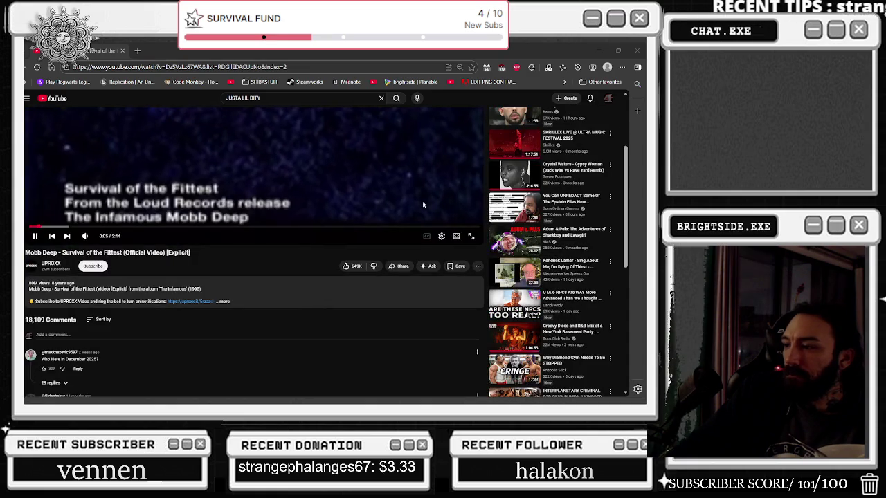
scroll(424, 204, down, 5)
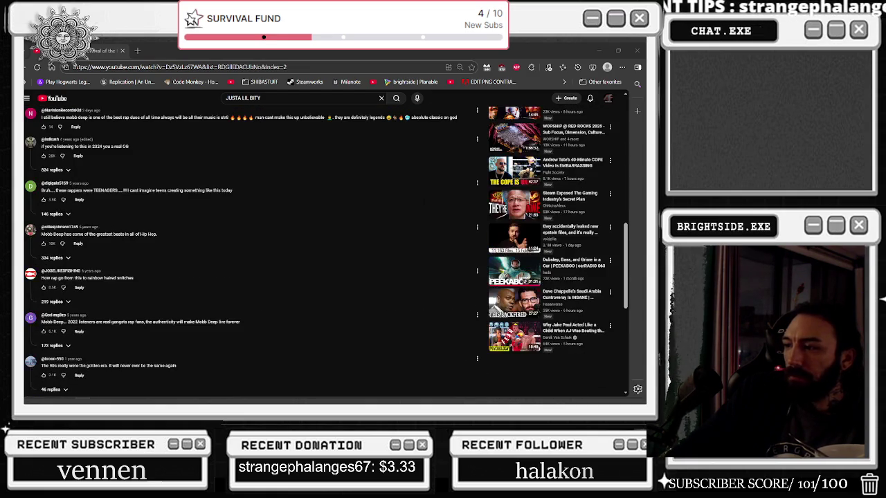
mouse_move(407, 401)
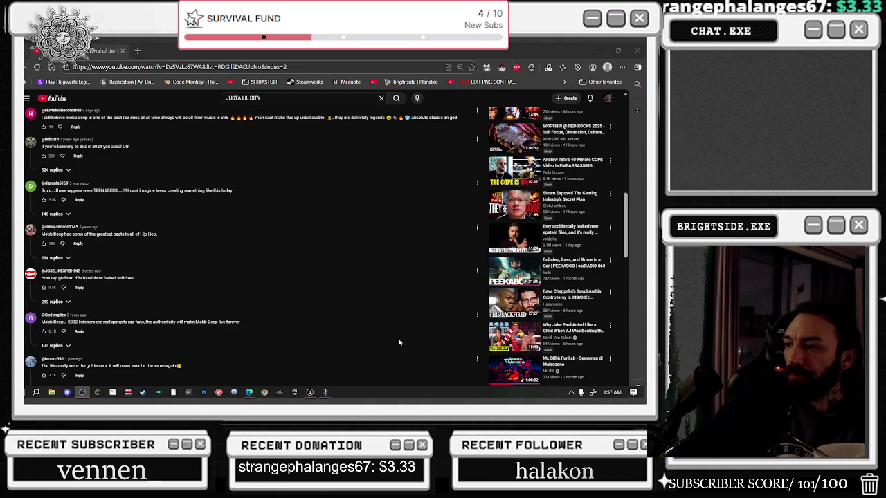
scroll(398, 346, down, 3)
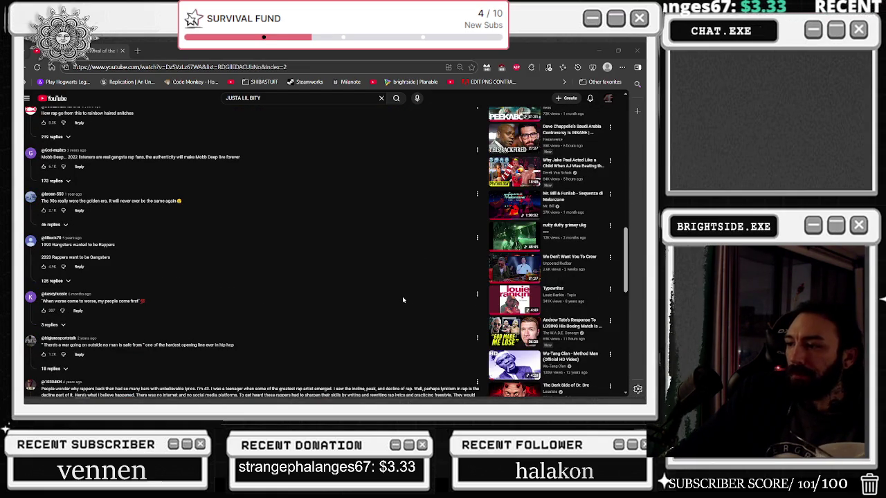
scroll(402, 300, down, 2)
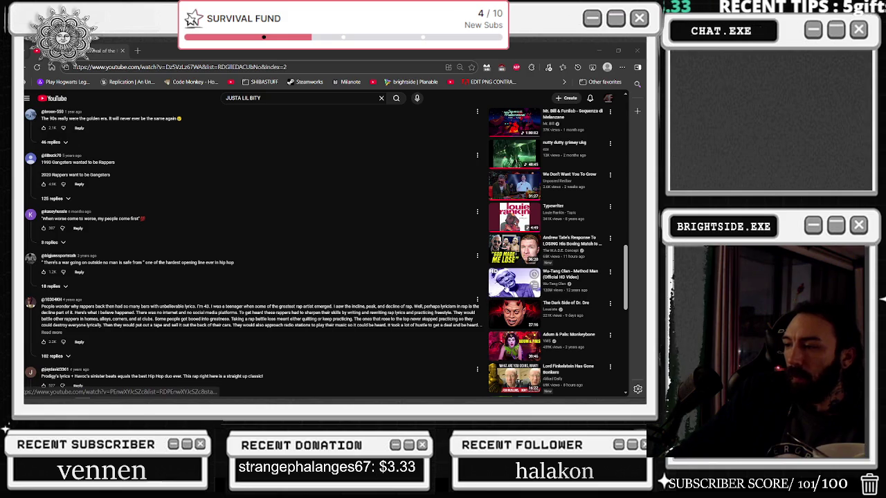
click(509, 287)
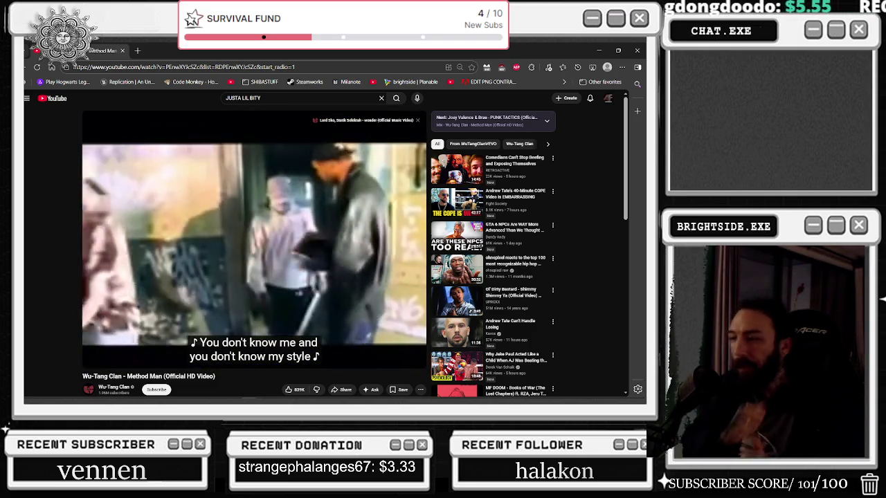
mouse_move(420, 218)
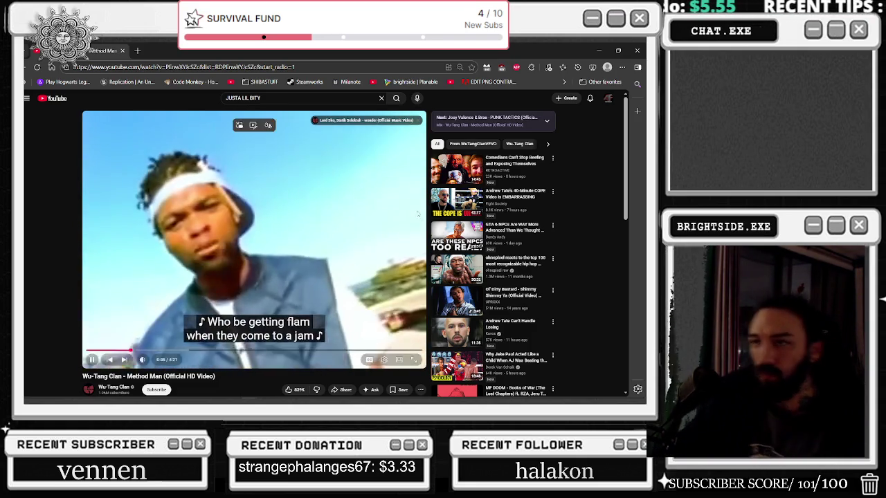
click(598, 51)
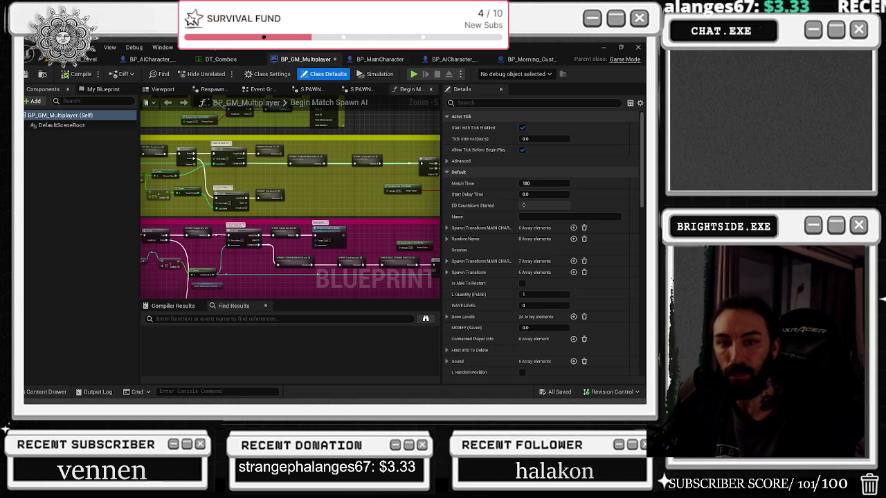
Step: Search the Content Drawer for TREX under All and open BP_AICharacter_Multiplayer_Spaghetti_trex
click(46, 392)
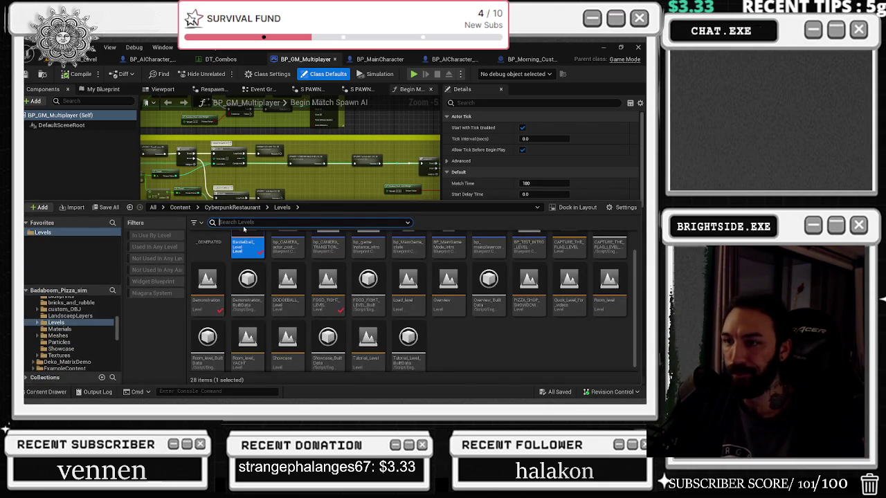
text(TREX)
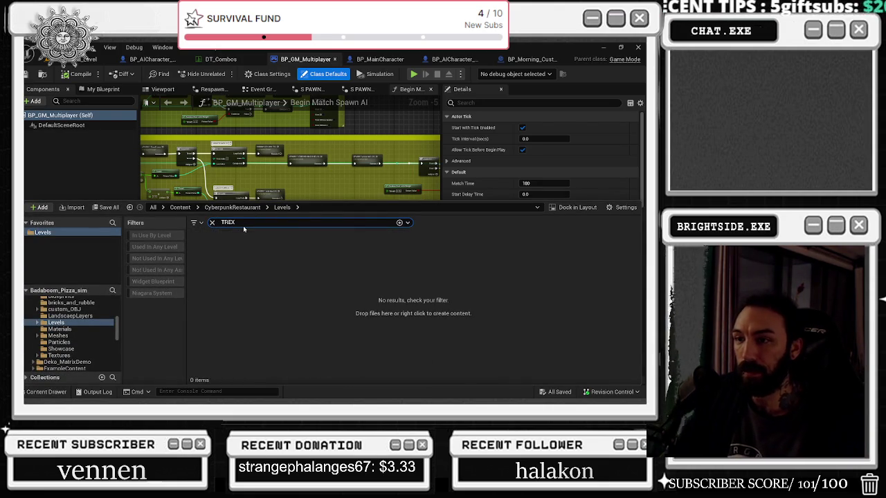
drag(117, 320, 113, 293)
click(59, 301)
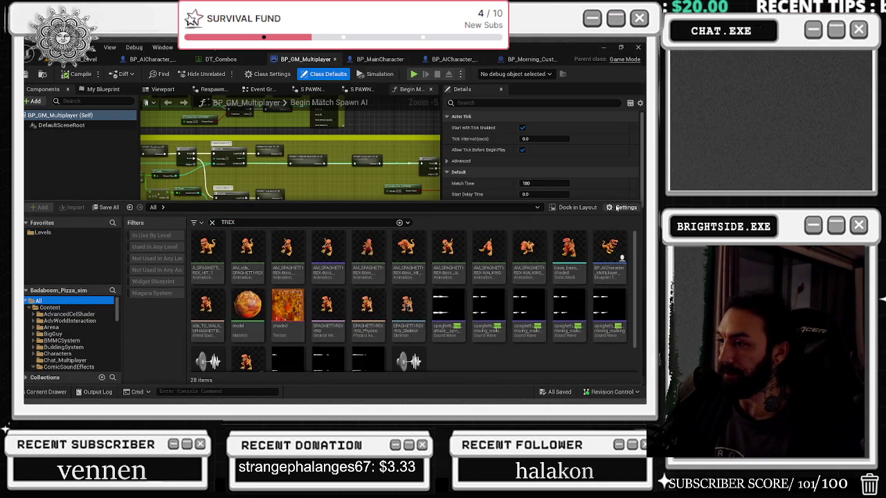
click(615, 261)
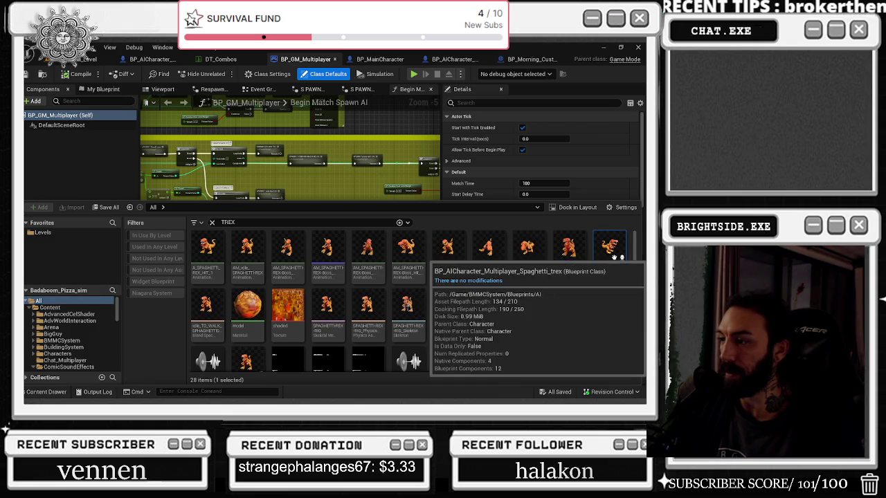
double_click(618, 260)
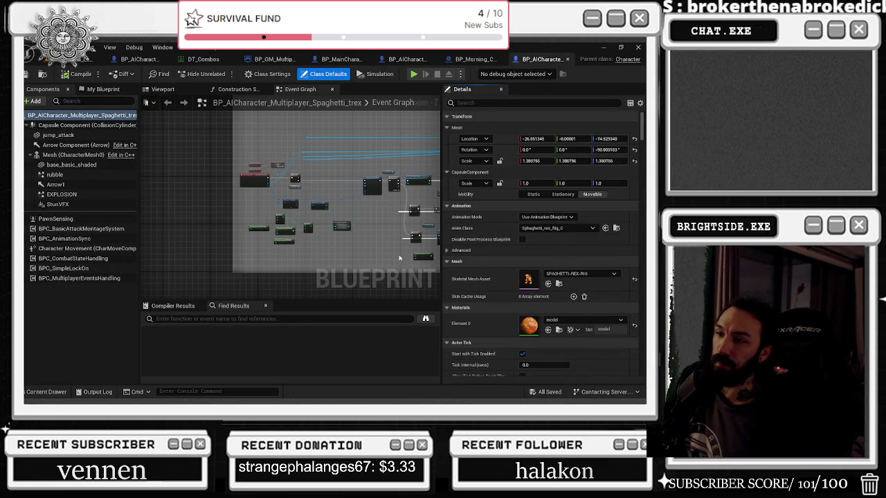
Step: Show the T-rex in the Viewport and inspect the rubble, EXPLOSION and Arrow1 components
click(177, 89)
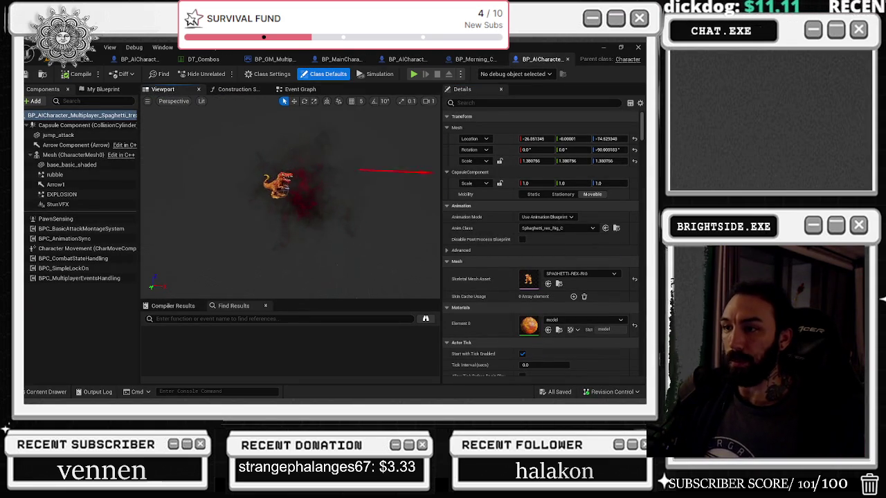
scroll(318, 216, up, 2)
click(110, 184)
click(109, 174)
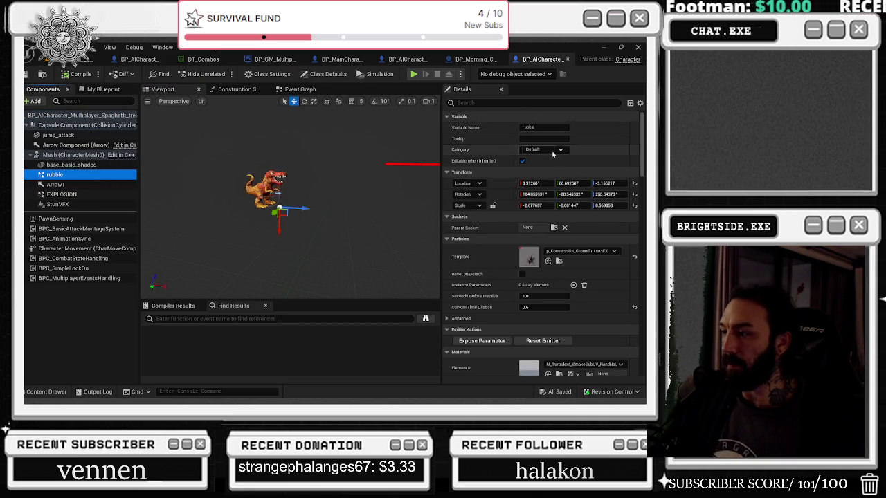
click(78, 195)
click(55, 184)
click(61, 194)
click(58, 175)
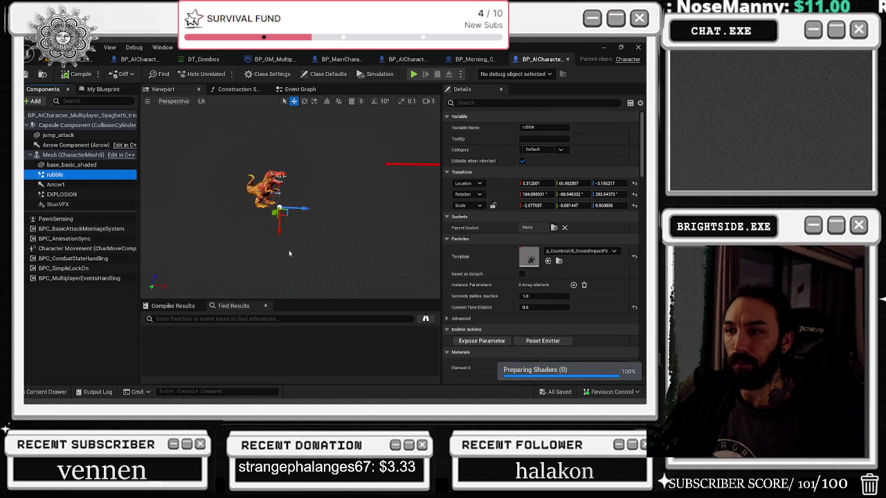
click(104, 195)
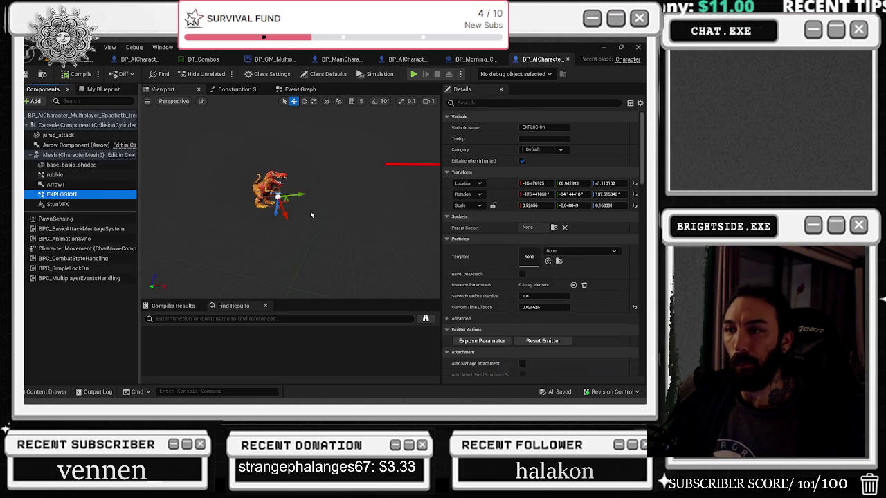
Step: Review rubble's particle Template options and locate StunVFX's NS_Stunned effect among the assets
click(297, 194)
scroll(298, 193, up, 2)
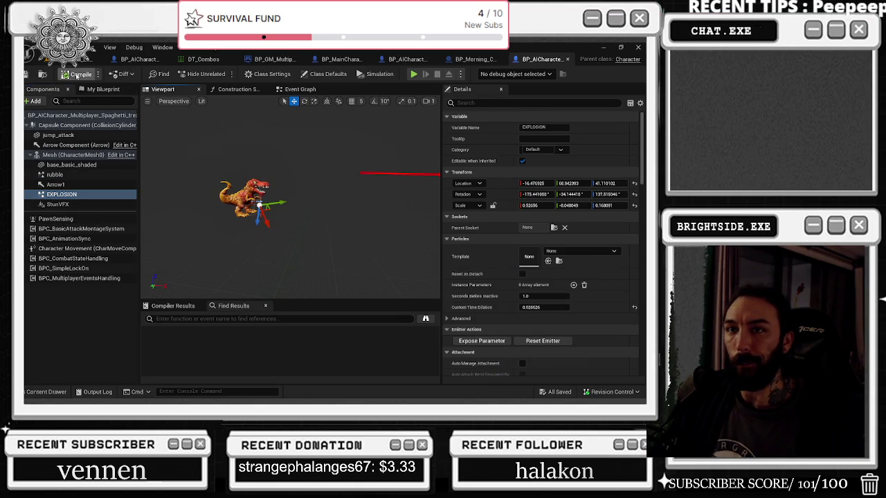
scroll(344, 188, up, 2)
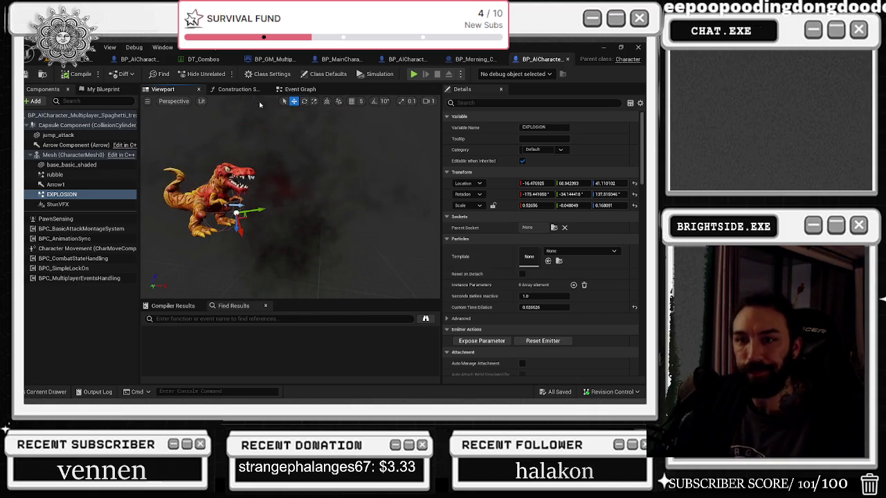
click(114, 196)
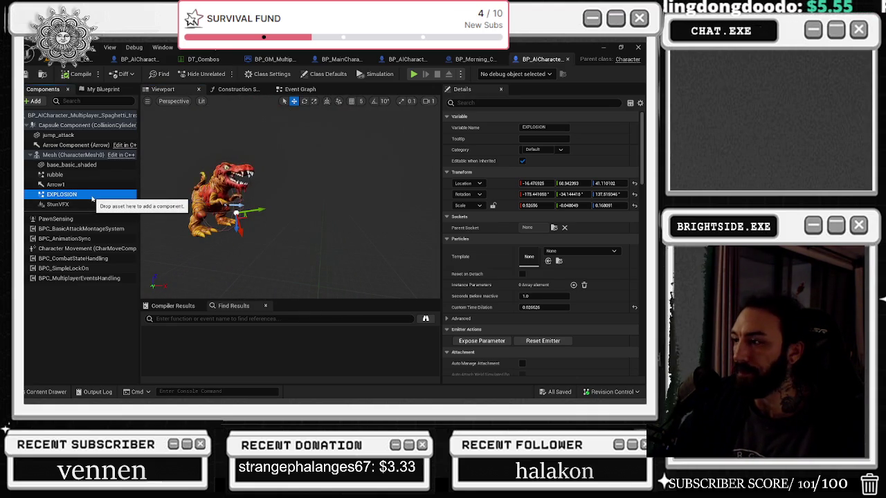
click(56, 174)
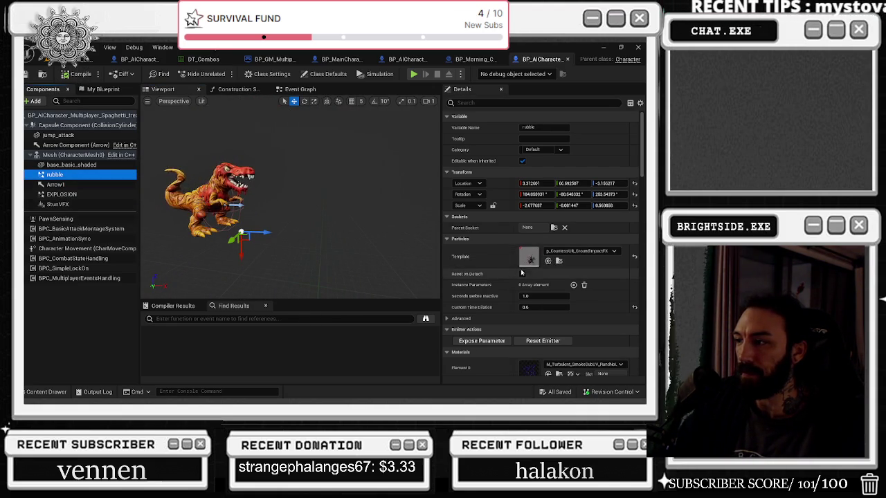
click(556, 253)
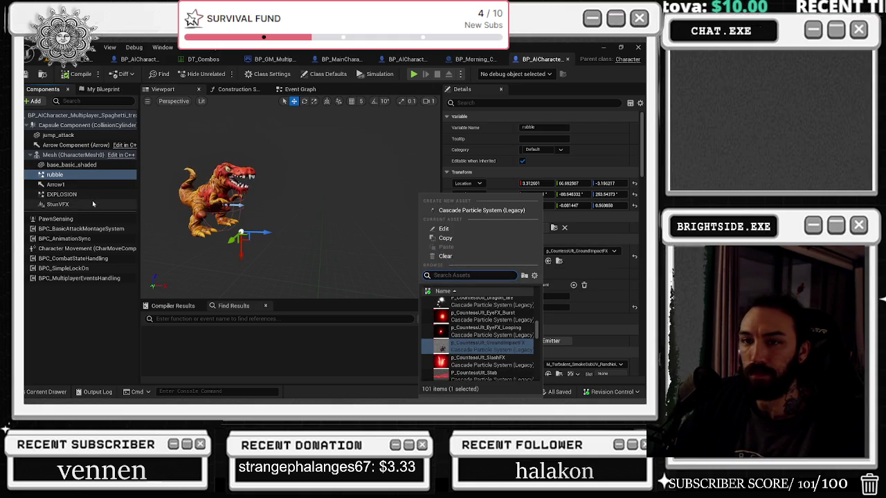
click(58, 204)
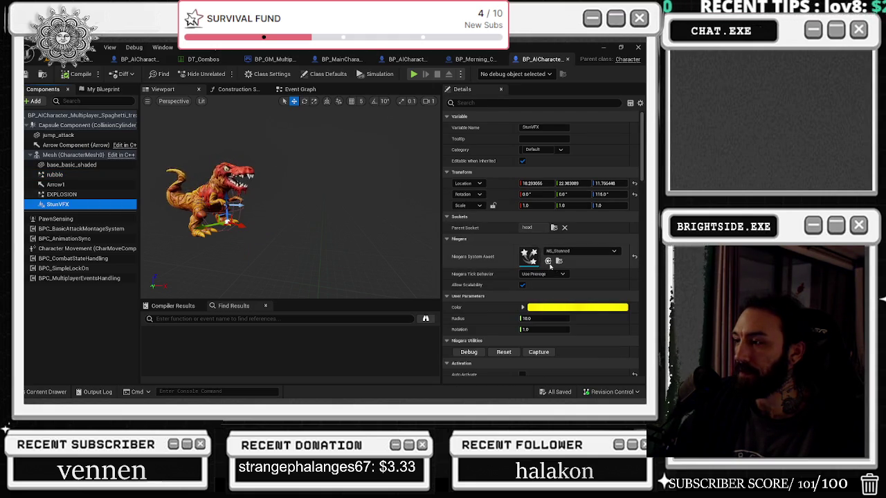
click(558, 261)
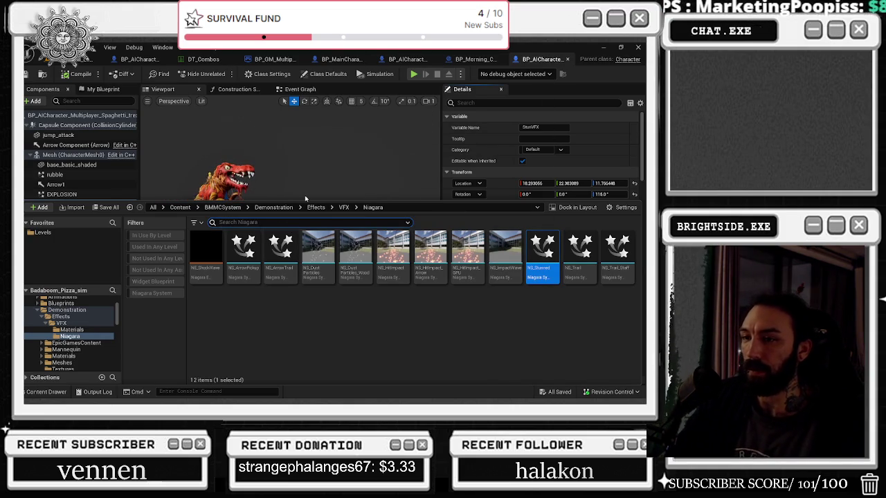
Step: Browse the Effects, VFX and VFX Materials folders after clearing the DROOL filter
text(DROOL)
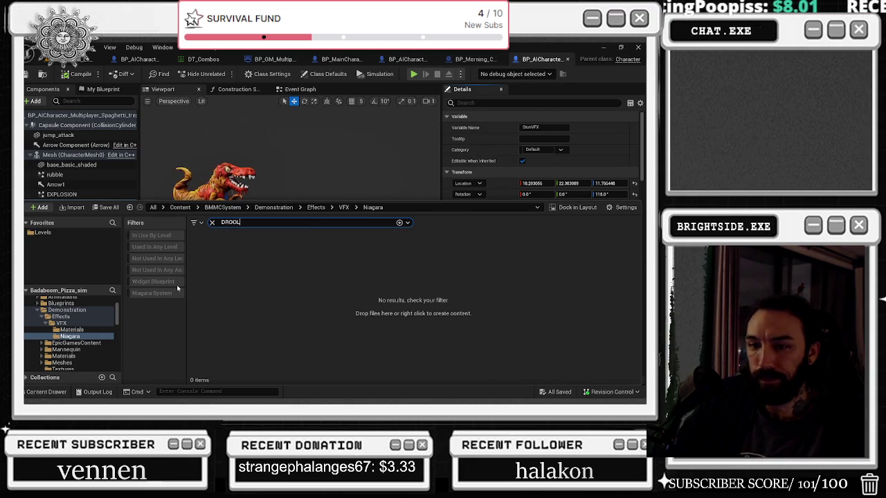
scroll(89, 320, down, 1)
scroll(88, 320, down, 1)
scroll(89, 320, up, 2)
click(88, 315)
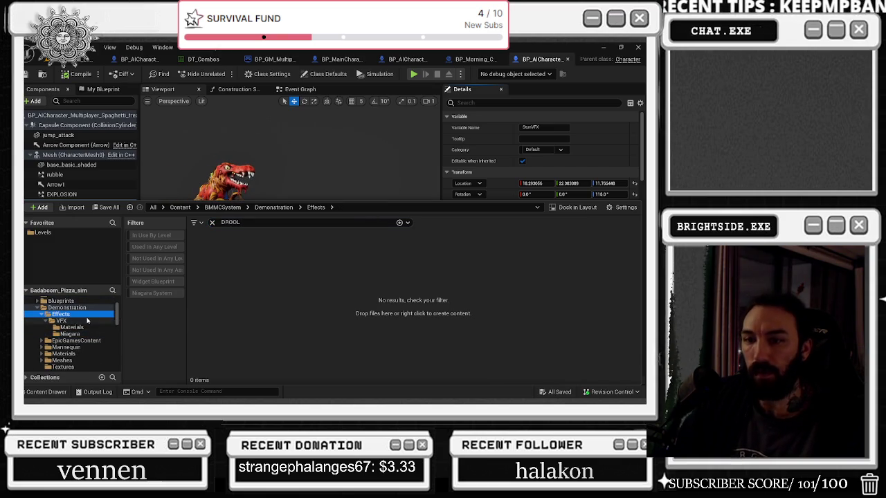
click(87, 320)
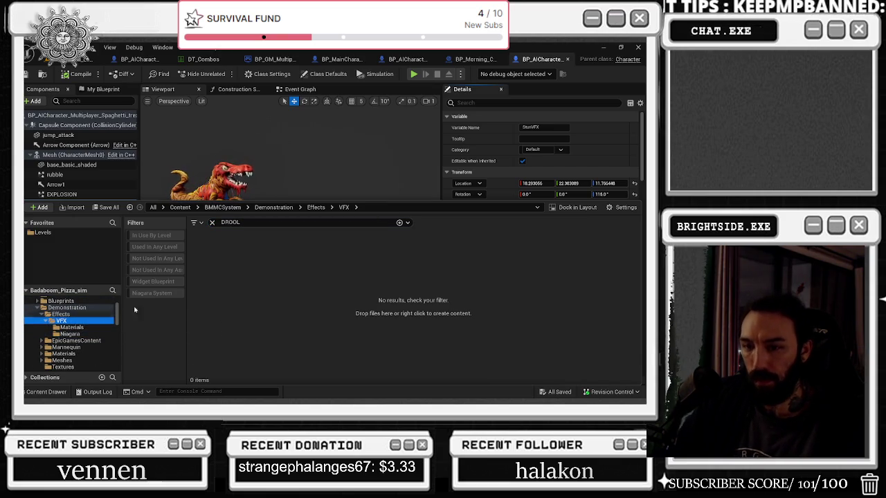
click(212, 223)
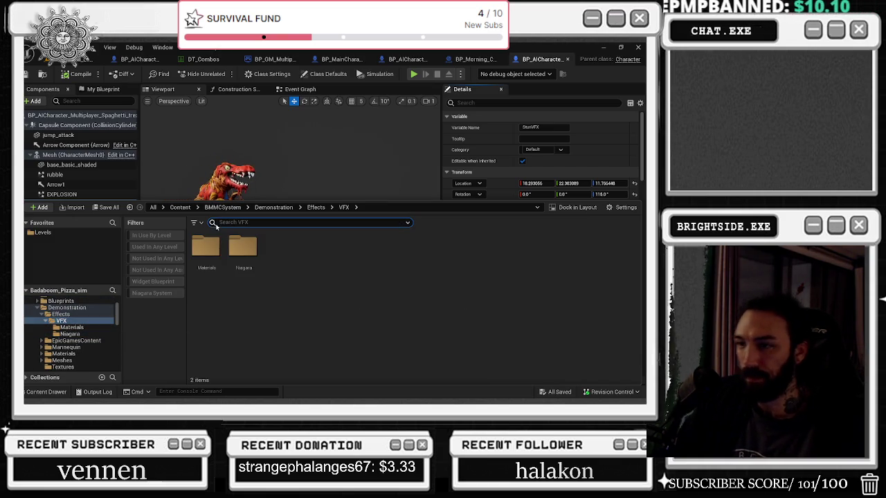
click(87, 329)
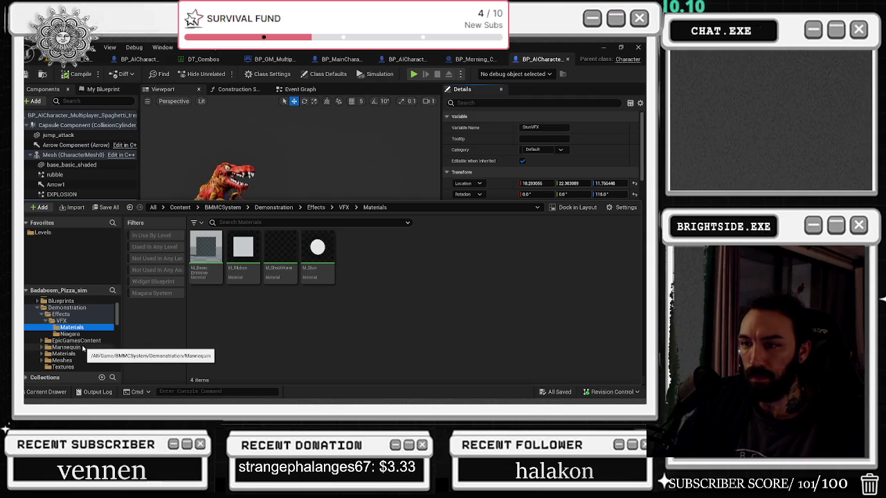
scroll(82, 348, down, 2)
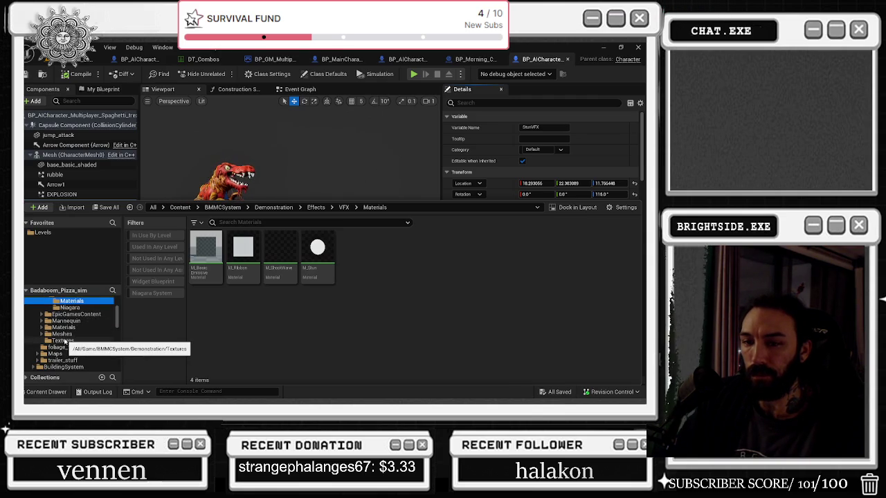
scroll(80, 326, up, 3)
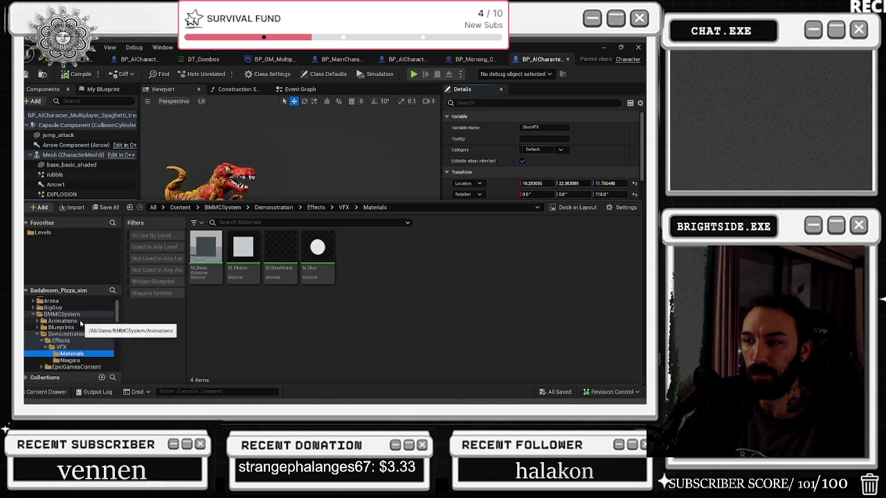
scroll(81, 323, up, 2)
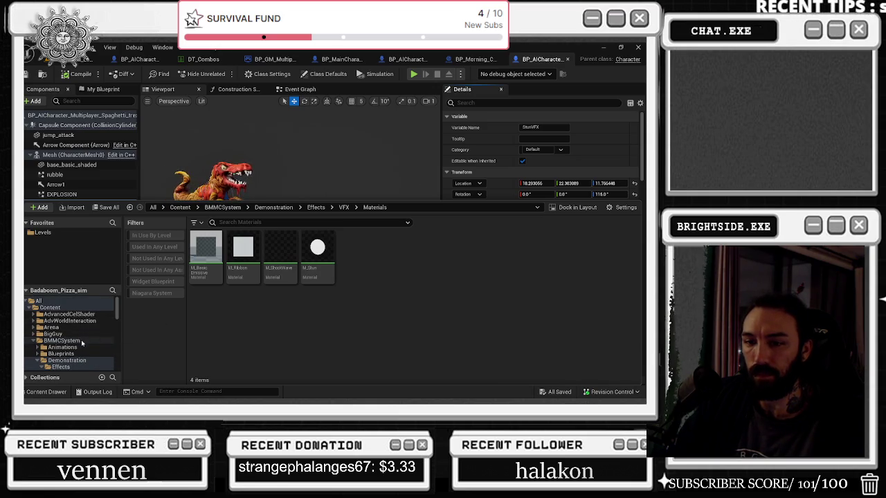
scroll(83, 358, down, 5)
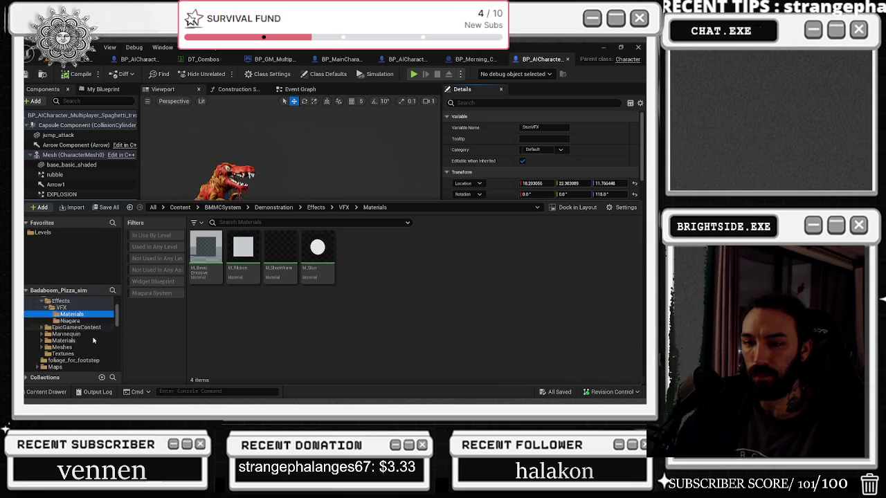
scroll(100, 305, up, 2)
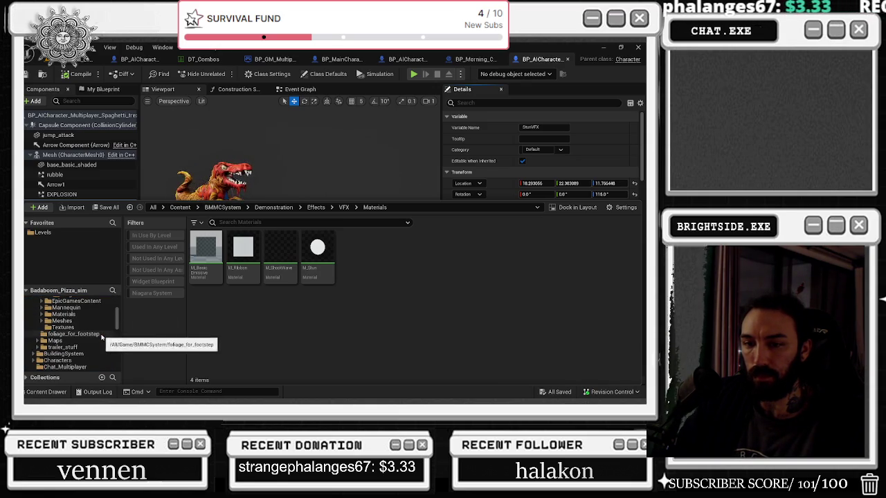
Step: Filter the folder tree for COMIC and open the ComicSoundEffects folder
click(112, 290)
text(cOMIC)
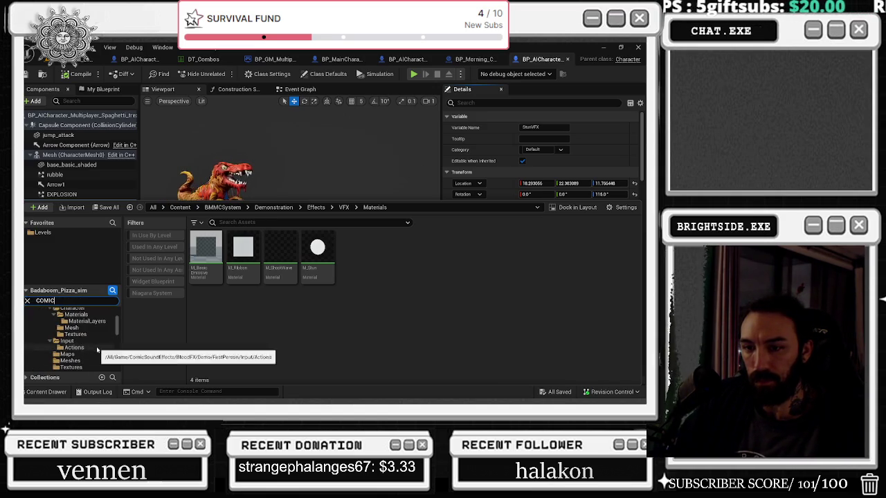
scroll(97, 349, up, 5)
click(86, 325)
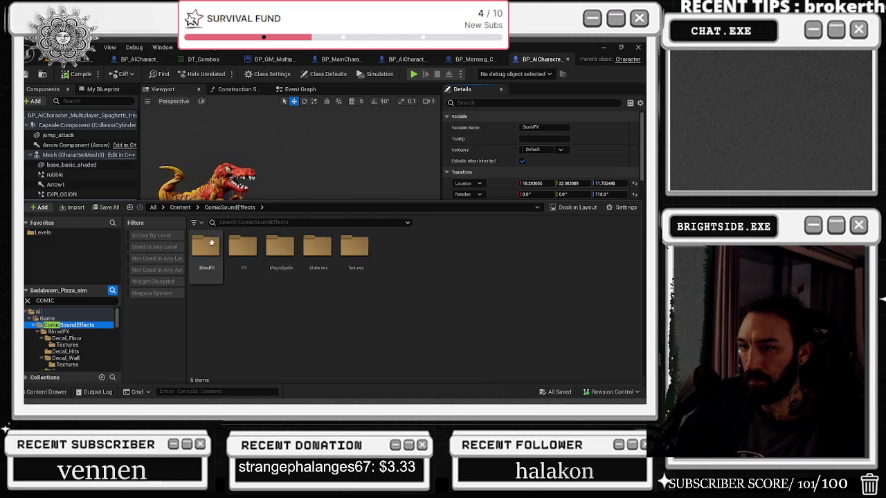
double_click(205, 247)
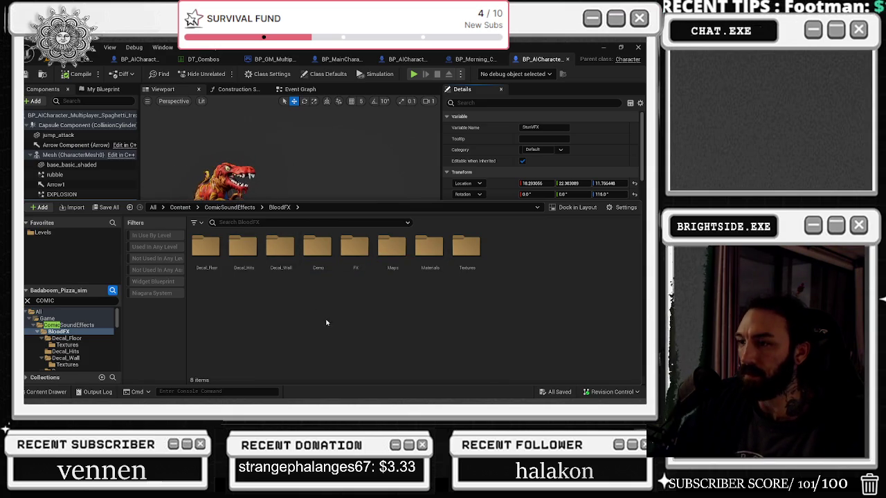
double_click(357, 254)
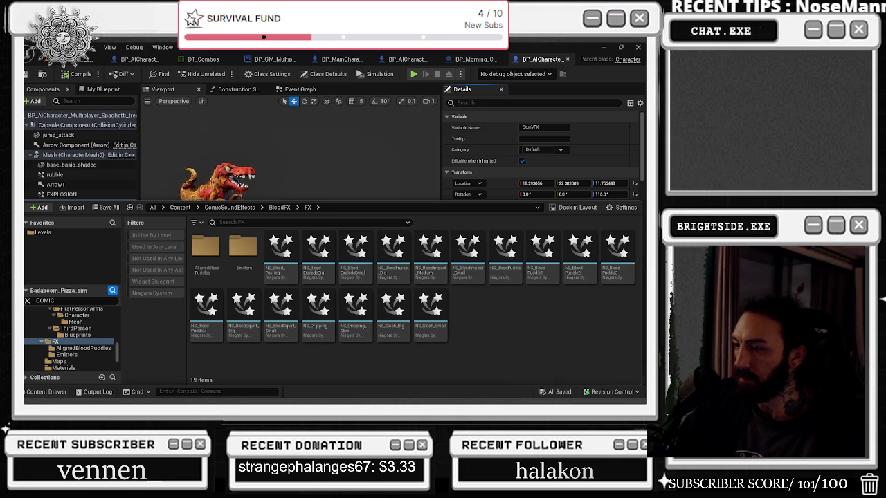
click(361, 312)
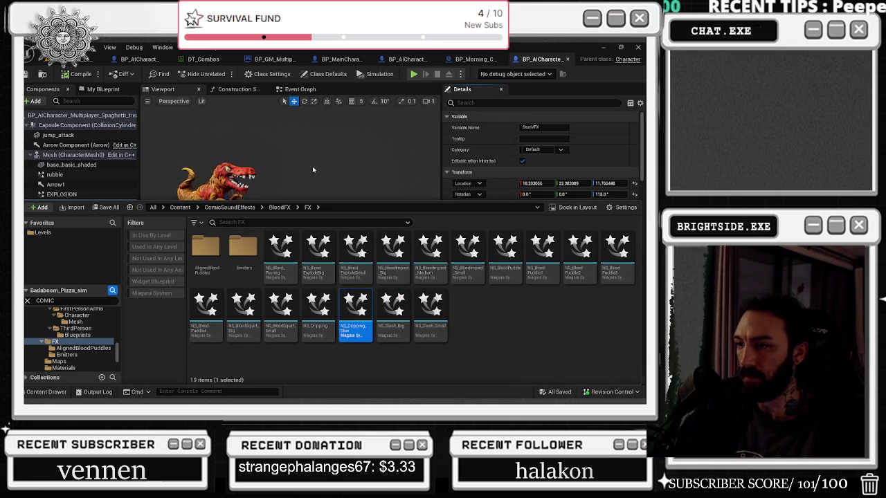
click(279, 207)
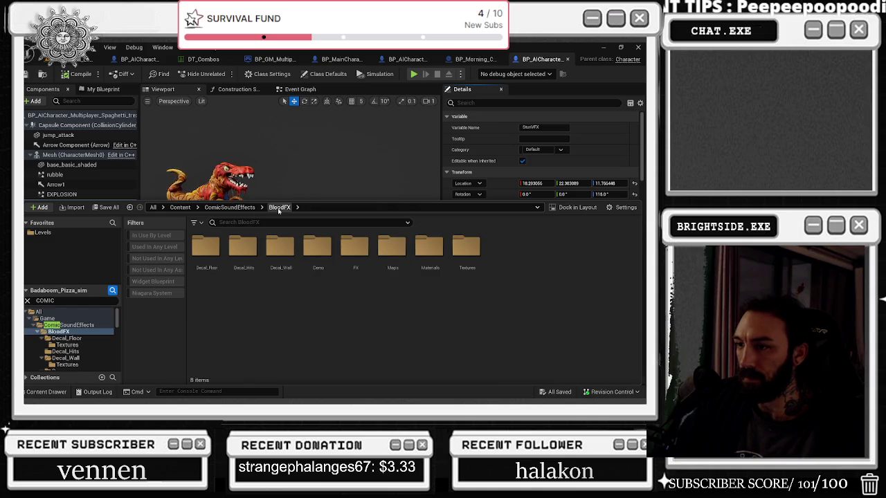
click(229, 208)
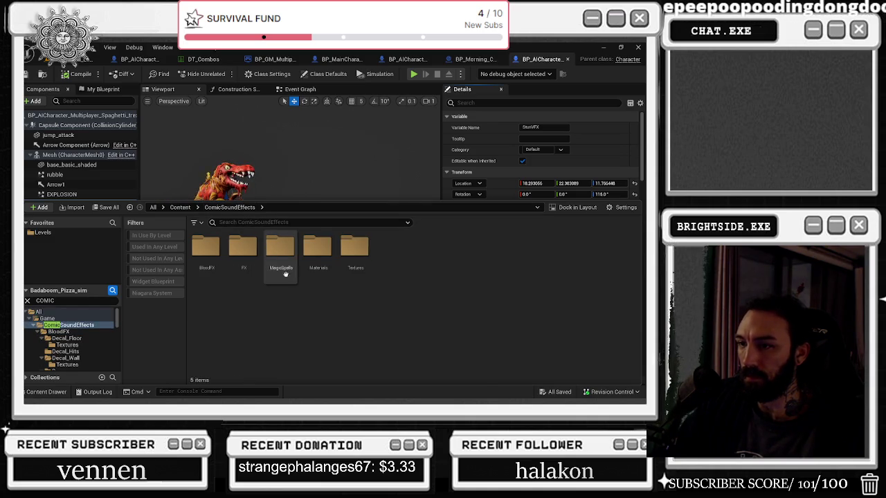
double_click(243, 249)
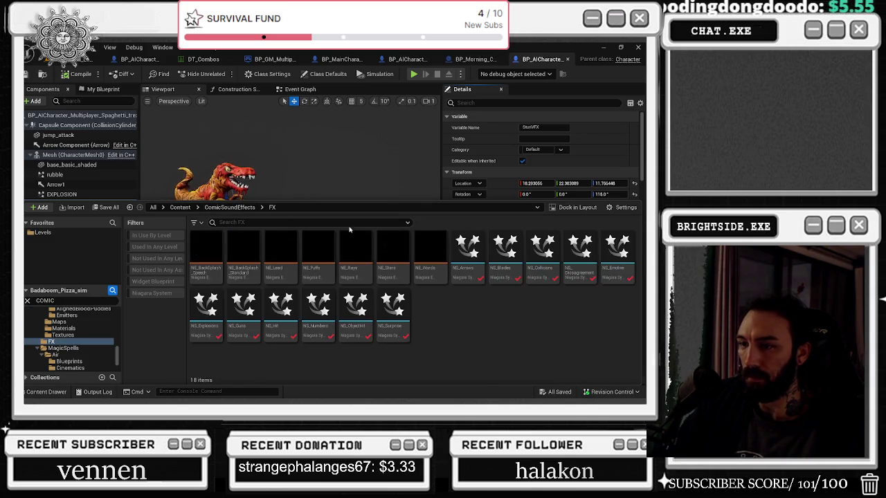
click(229, 208)
double_click(206, 247)
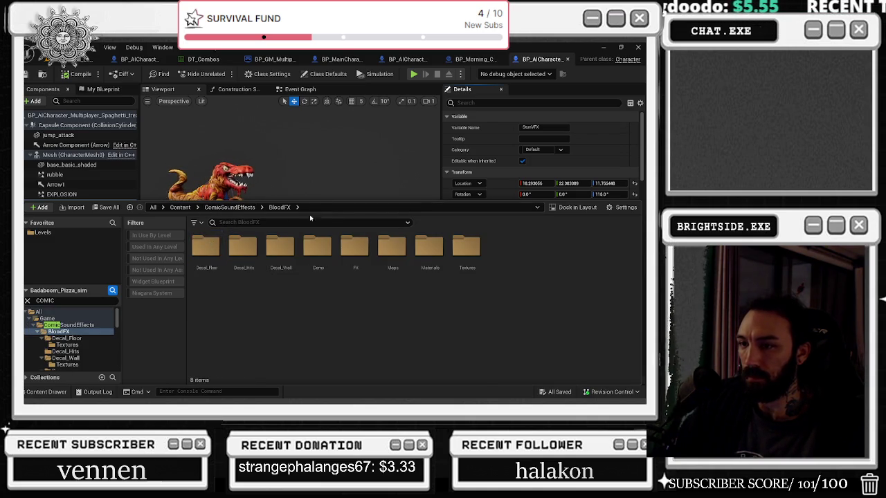
double_click(355, 247)
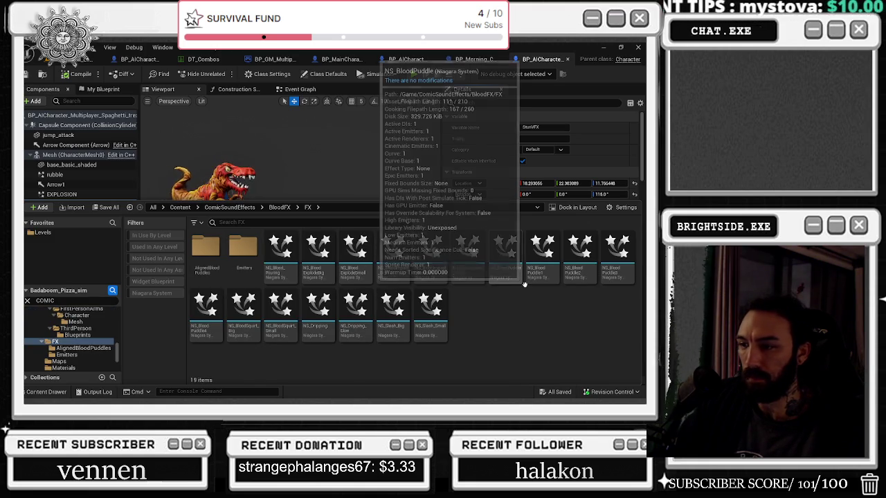
click(325, 308)
scroll(512, 181, down, 1)
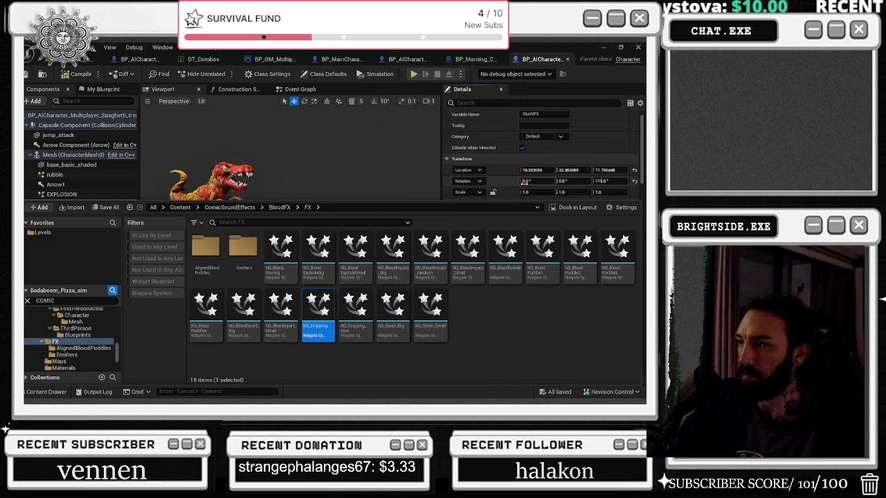
double_click(215, 249)
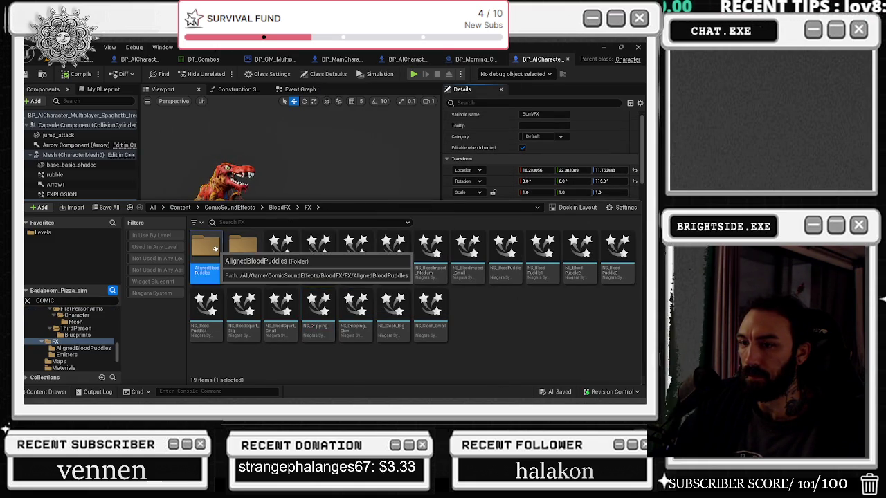
click(308, 207)
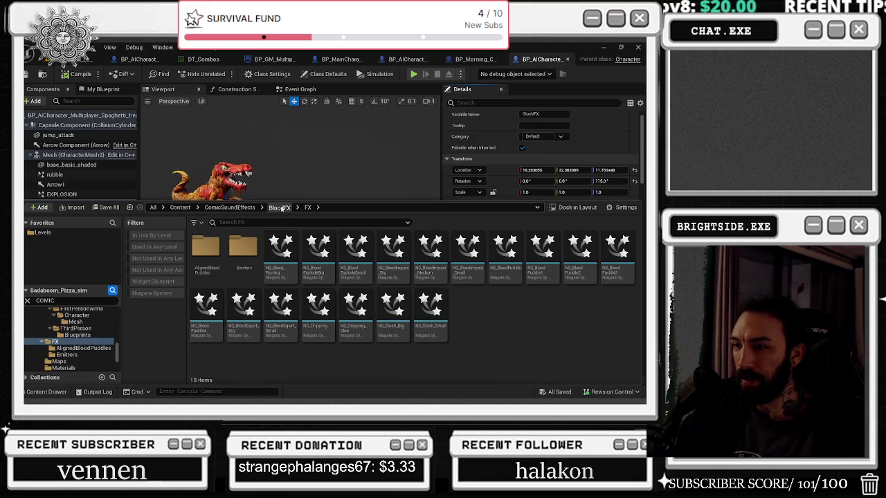
click(281, 208)
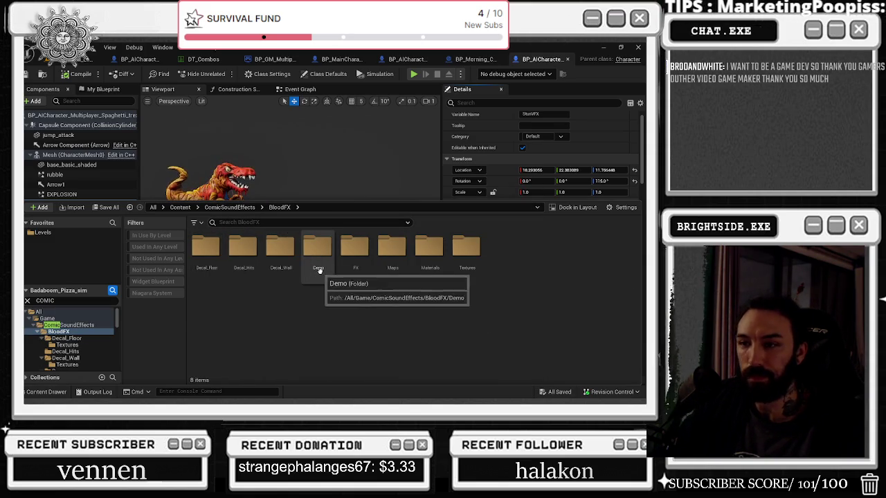
click(212, 248)
double_click(212, 247)
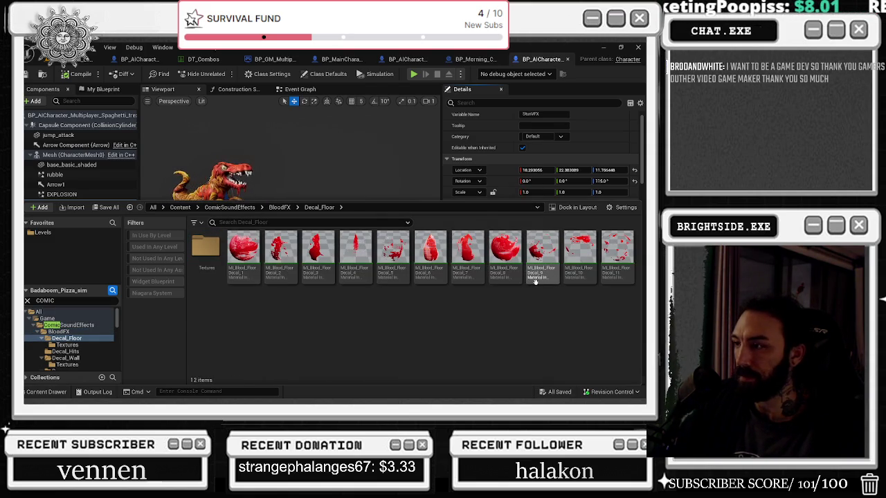
click(279, 207)
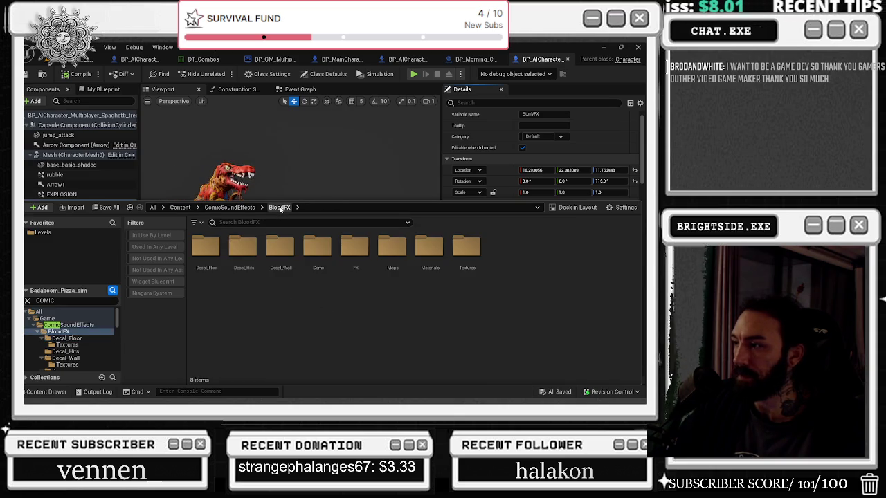
double_click(241, 248)
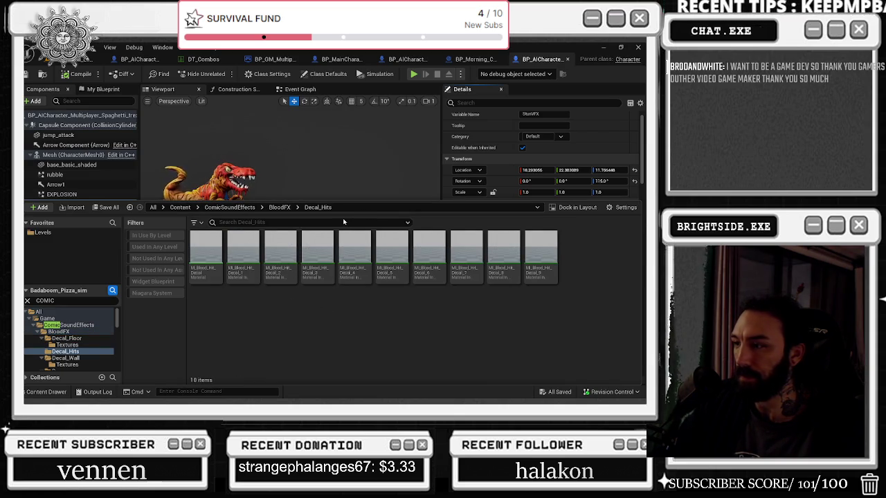
click(279, 207)
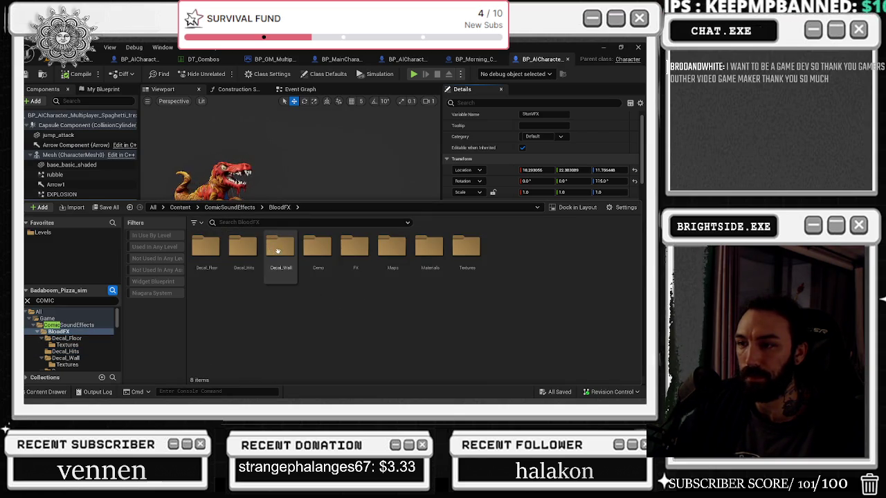
double_click(318, 249)
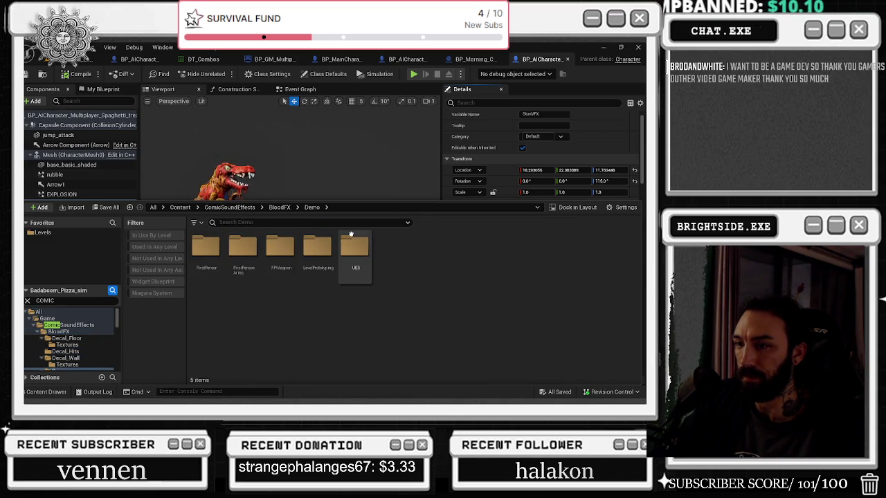
click(282, 208)
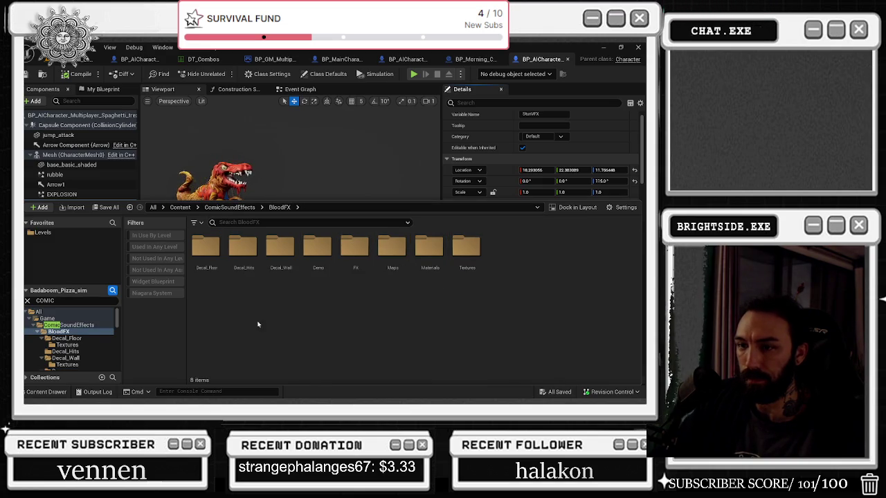
click(74, 324)
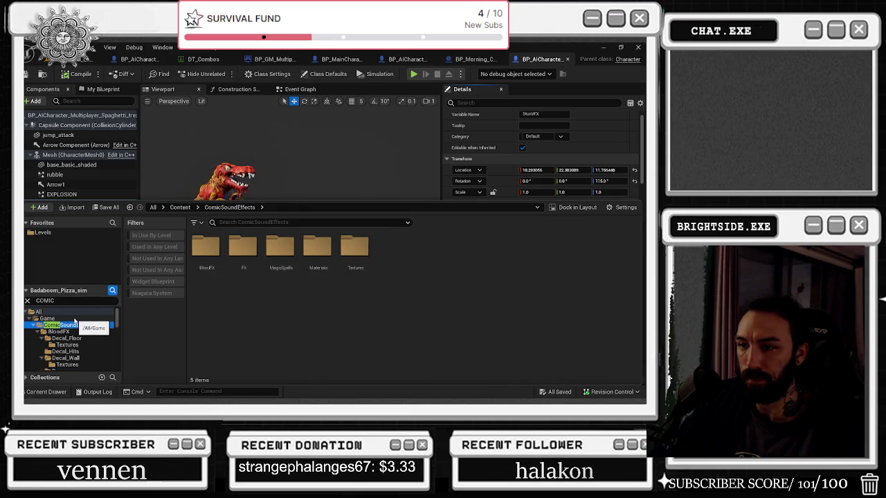
click(311, 222)
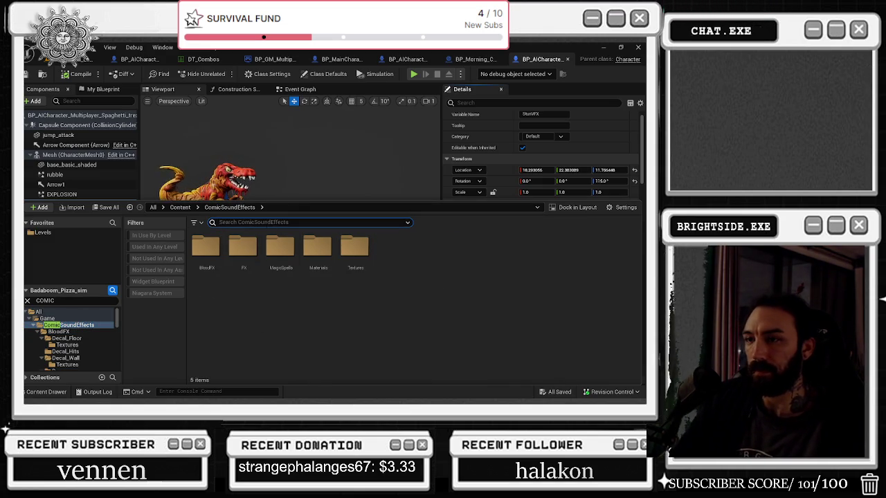
text(SPIT)
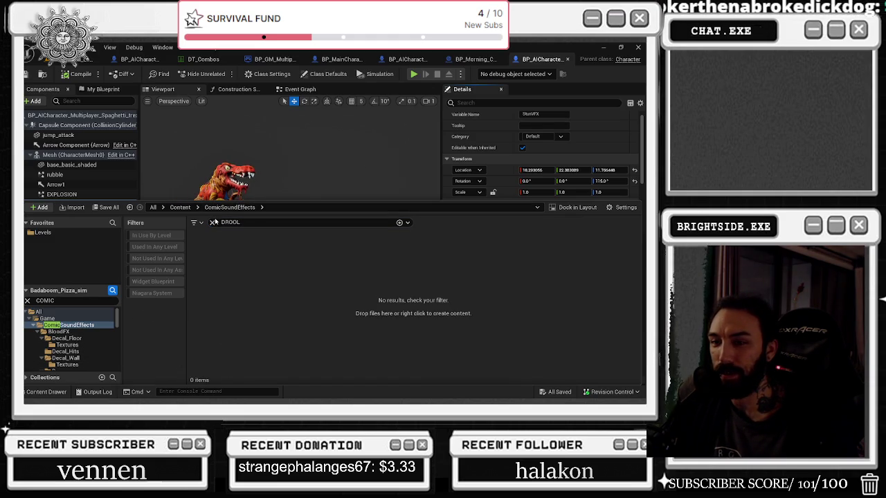
Step: Clear the DROOL search in ComicSoundEffects, then open the FX and BloodFX folders
click(73, 325)
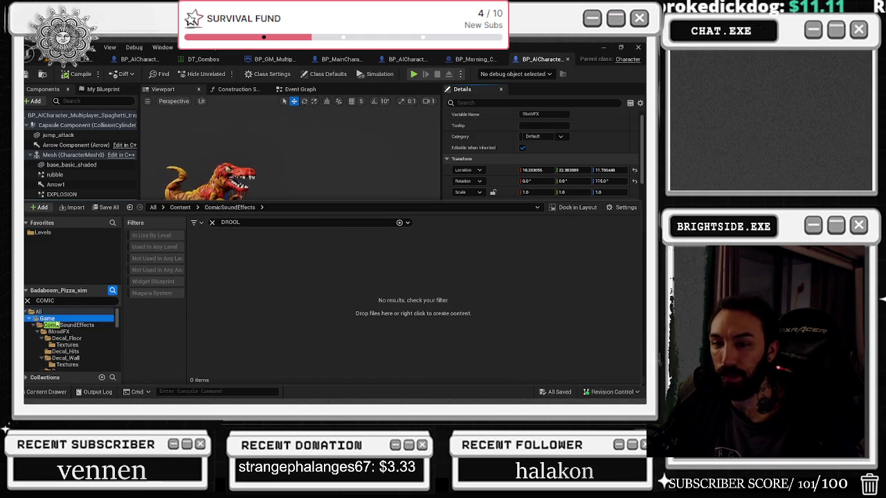
click(291, 222)
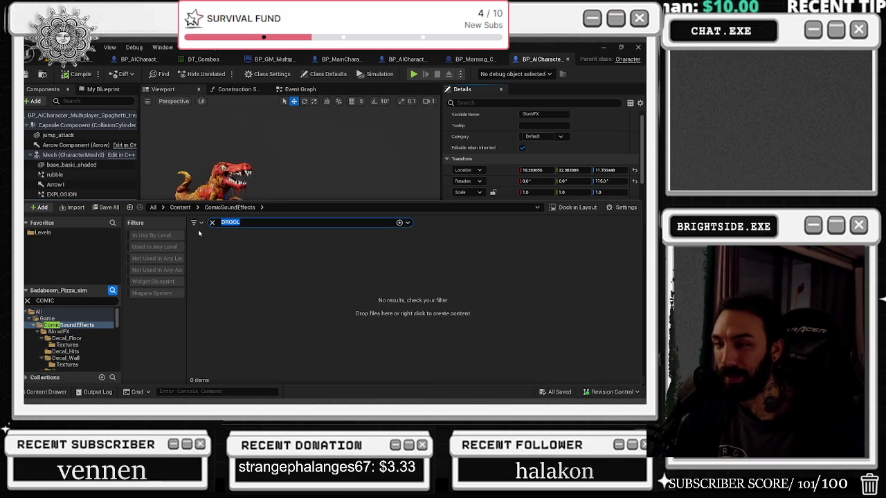
key(BackSpace)
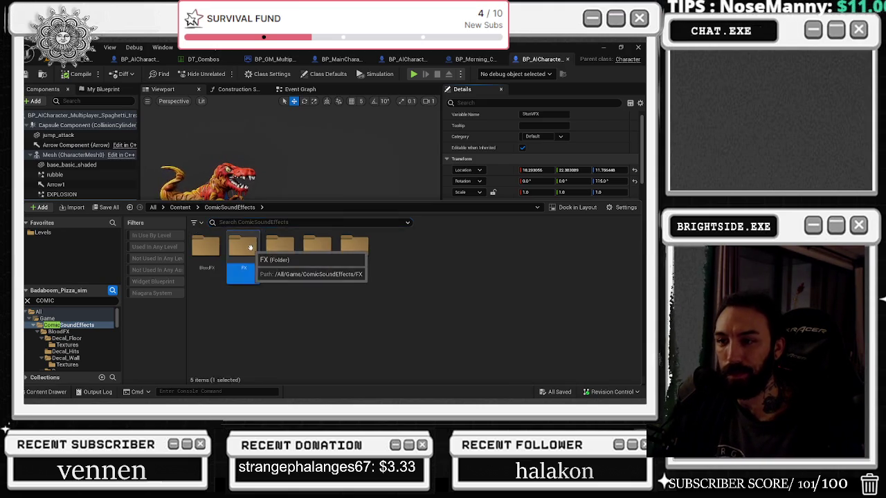
double_click(246, 248)
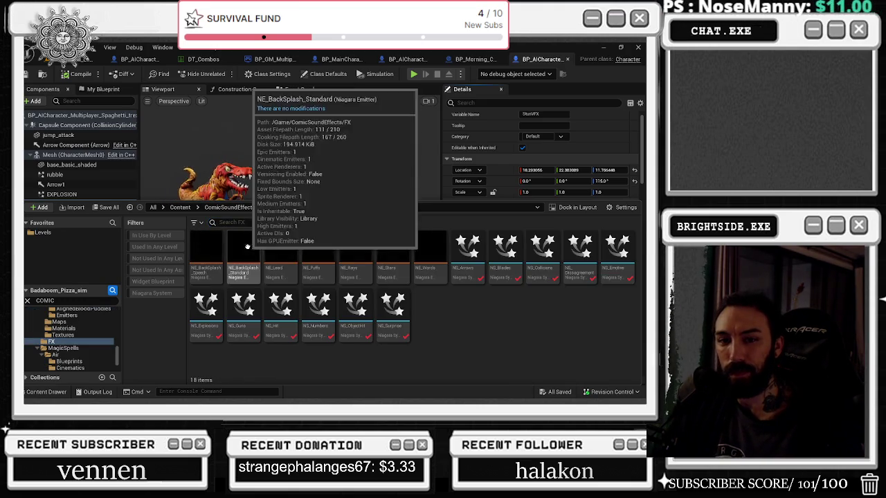
click(231, 208)
double_click(206, 247)
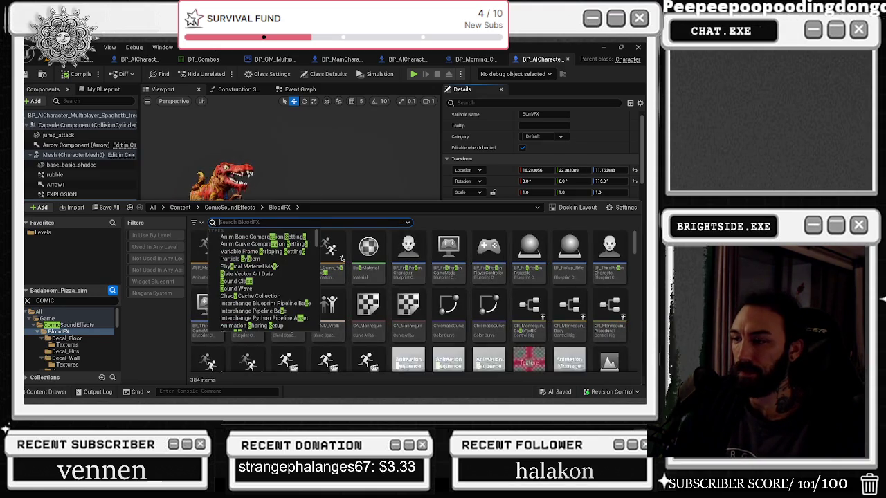
click(219, 222)
Step: Replace the old search term with PUKE, searching the whole content library
click(39, 312)
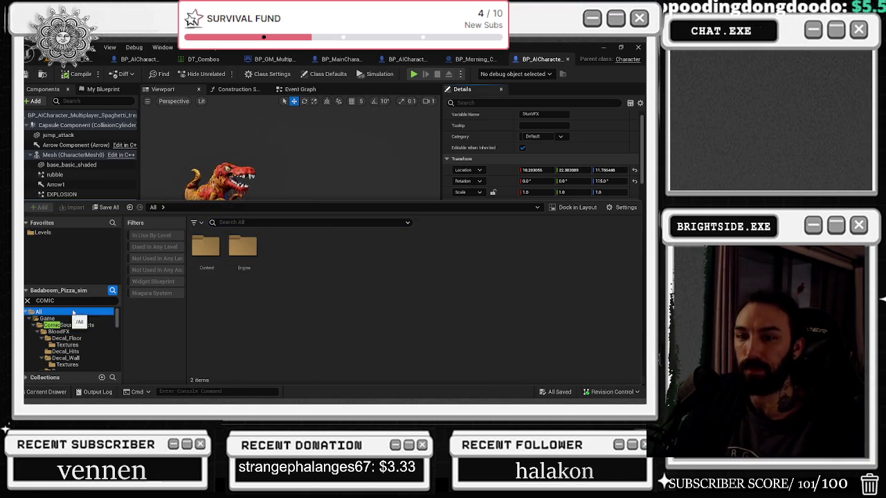
text(B)
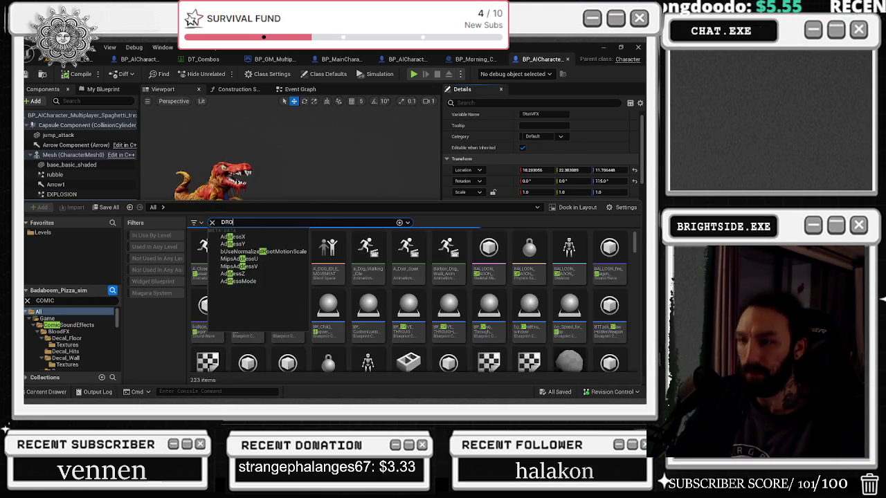
text(ROOL)
key(BackSpace)
key(BackSpace)
key(BackSpace)
text(PUKE)
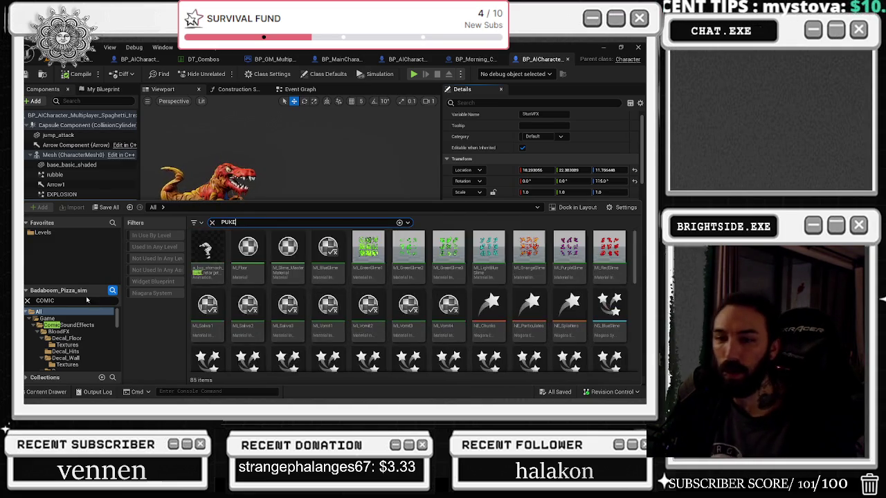
scroll(98, 359, down, 5)
scroll(99, 359, down, 6)
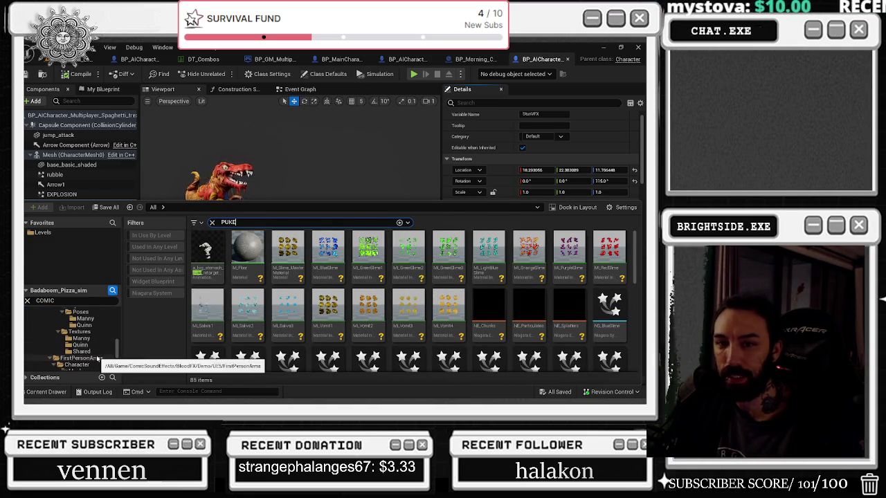
scroll(98, 356, up, 2)
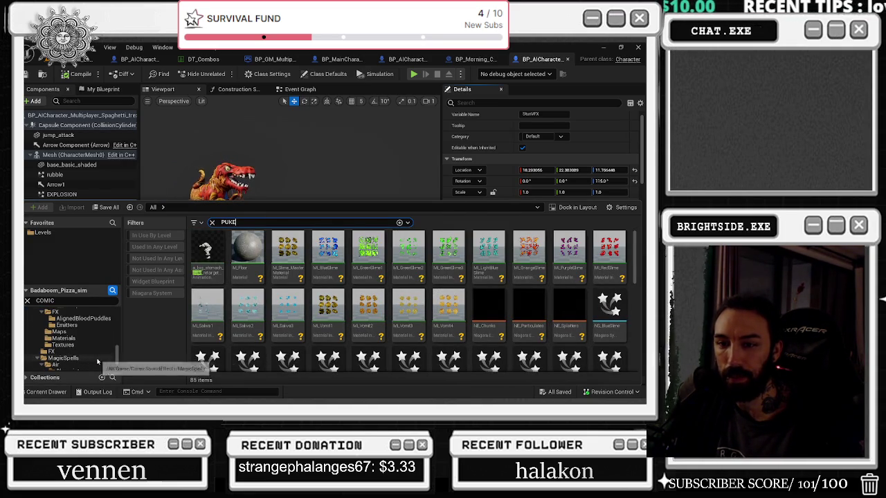
Step: Check the PUKE matches in the AlignedBloodPuddles, FirstPerson, ComicSoundEffects and BloodFX folders
click(91, 319)
scroll(94, 332, up, 5)
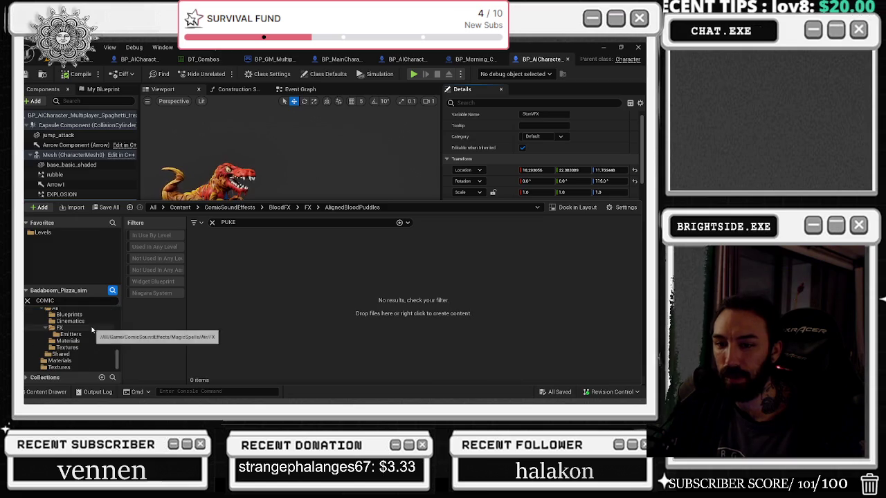
scroll(96, 340, up, 5)
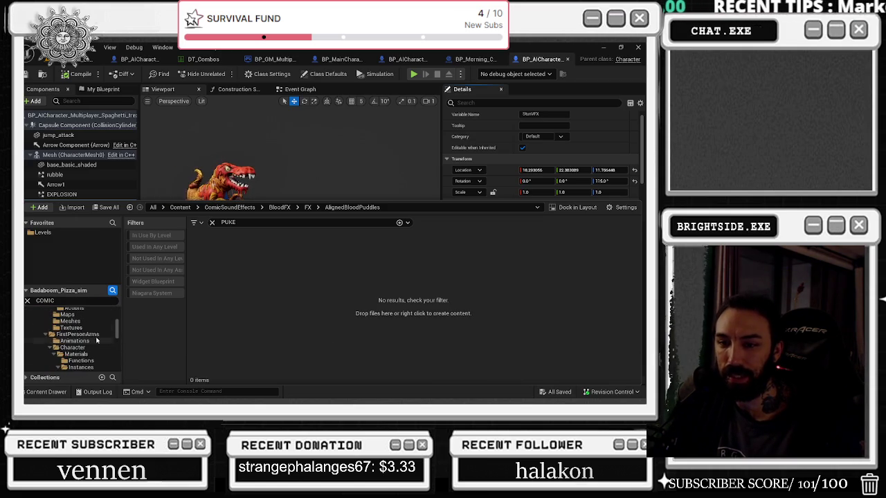
scroll(96, 339, up, 3)
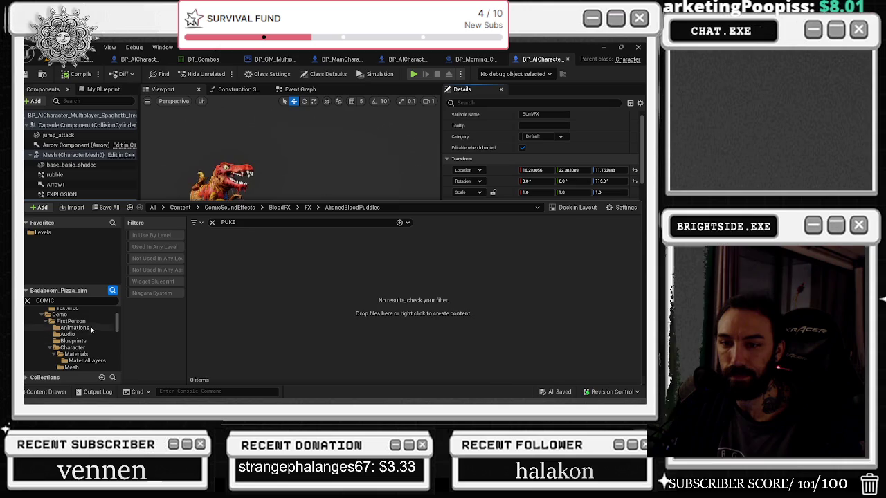
click(91, 321)
scroll(90, 315, up, 2)
scroll(90, 316, up, 2)
click(90, 321)
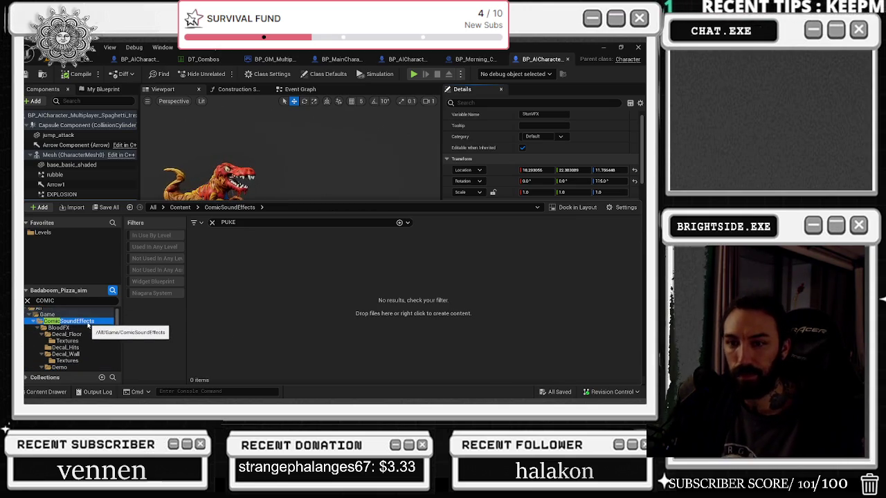
click(66, 334)
click(69, 328)
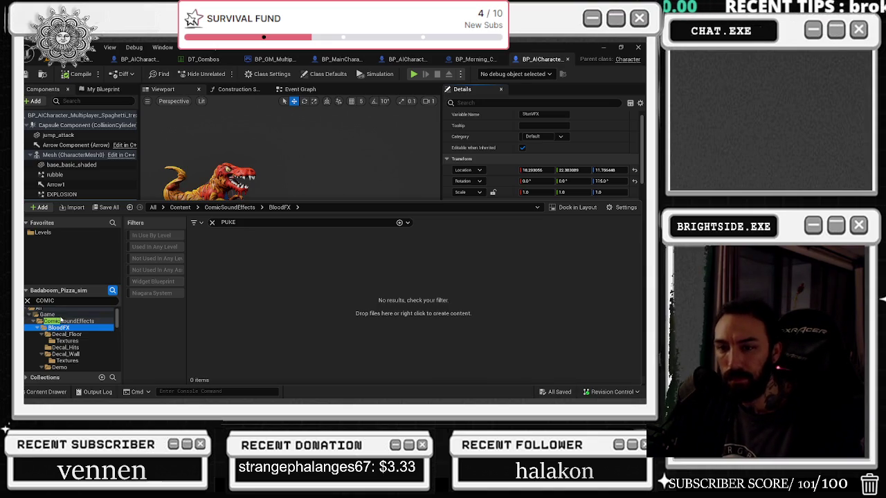
Step: Show the PUKE matches across All folders and open ML_Vomit1's context menu
click(58, 315)
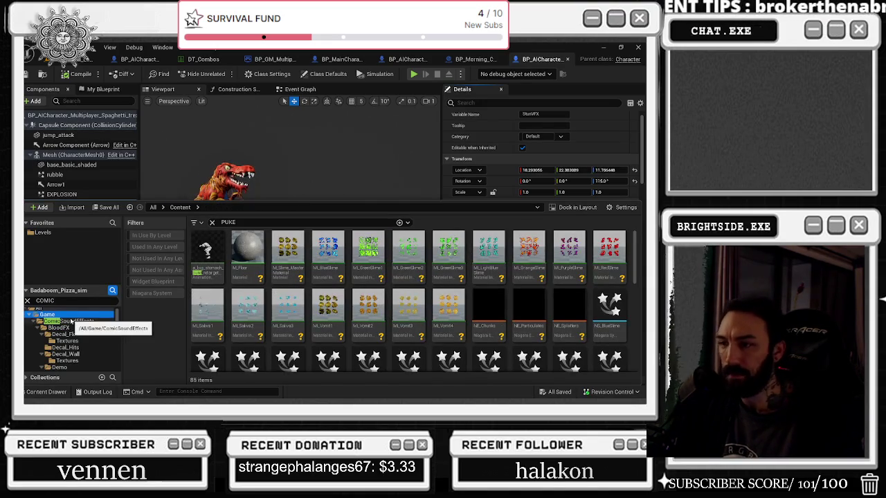
click(69, 322)
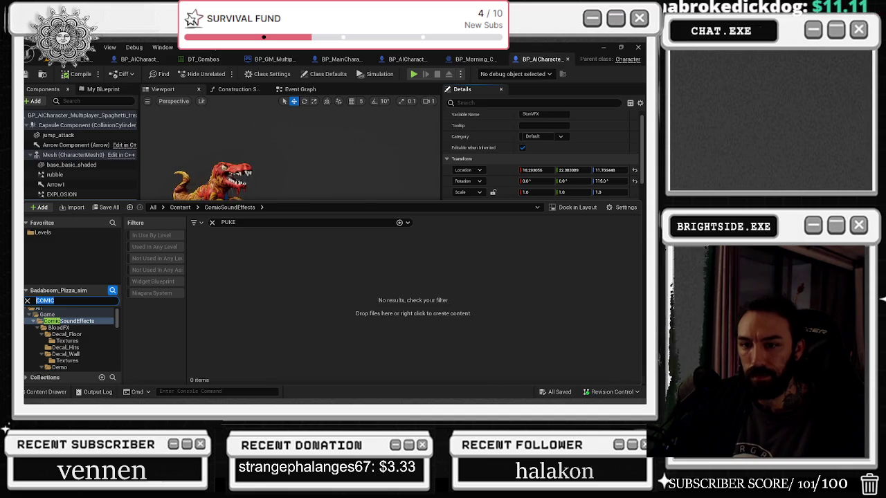
scroll(69, 339, up, 1)
click(39, 312)
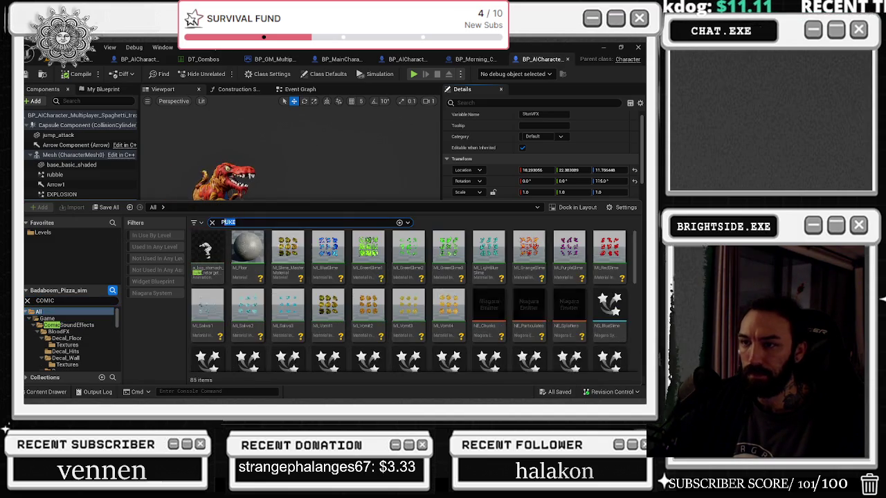
right_click(328, 311)
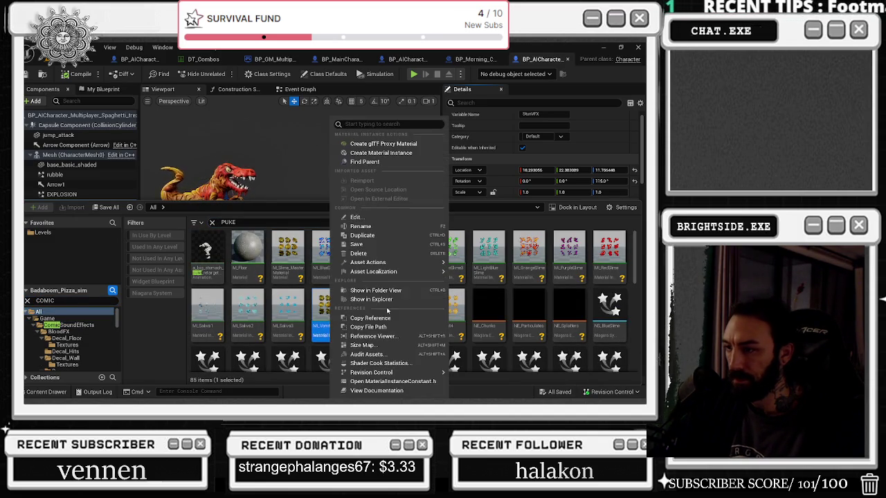
Step: Browse to ML_Vomit1, open SlimeAndPukeFX's FX folder, and drag NS_Saliva3 onto StunVFX
click(384, 291)
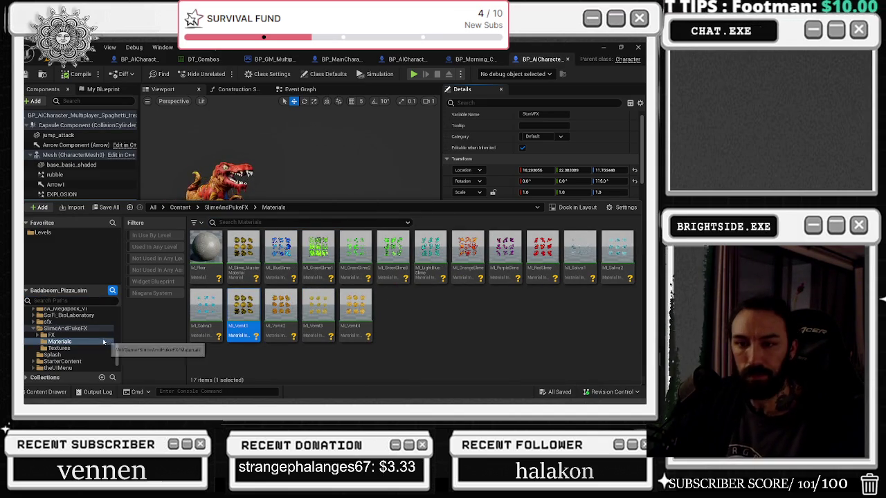
click(66, 328)
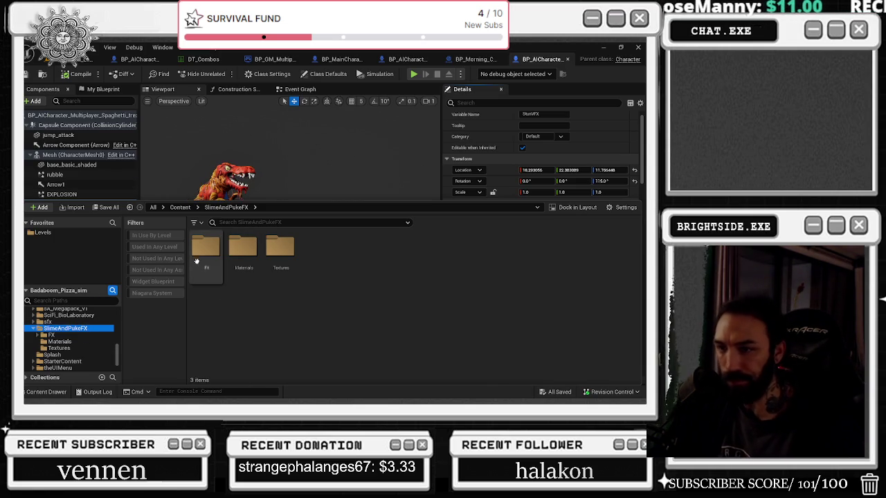
double_click(212, 248)
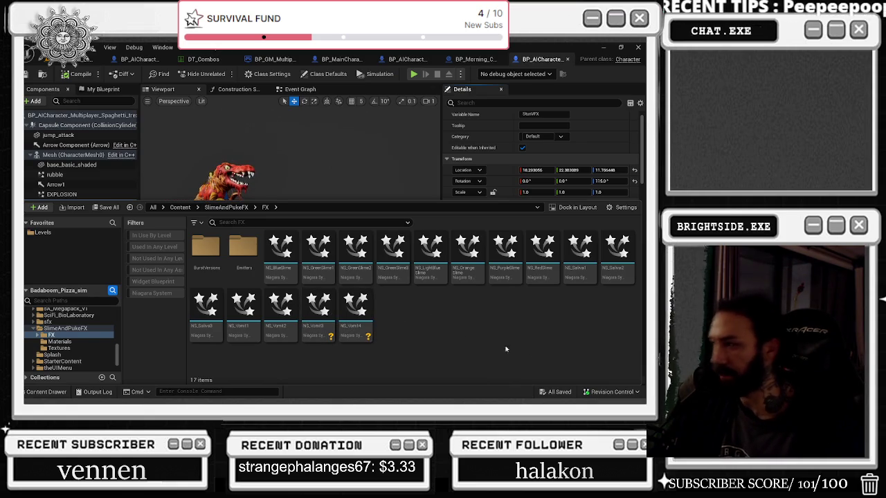
mouse_move(207, 313)
mouse_down()
mouse_move(554, 147)
mouse_move(549, 239)
mouse_up()
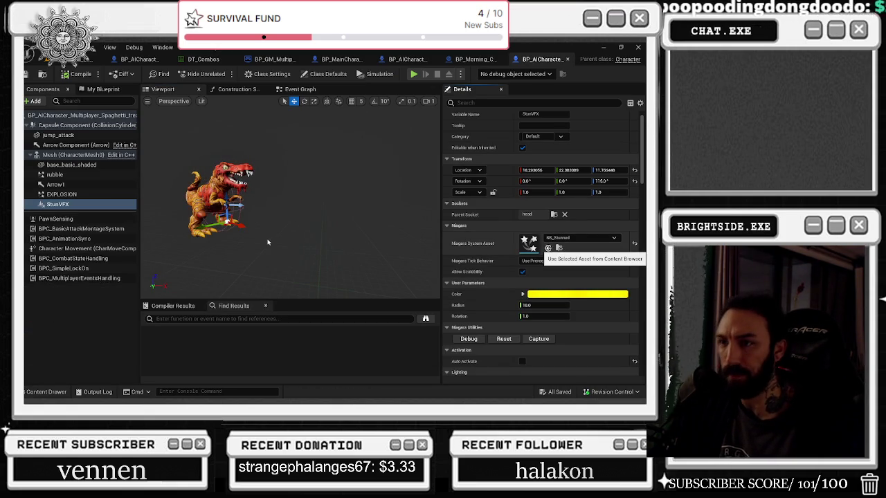
Step: Move the StunVFX component up to the dinosaur's head in the viewport
scroll(267, 243, up, 5)
mouse_move(257, 239)
mouse_down()
mouse_move(243, 242)
mouse_move(284, 181)
mouse_up()
drag(312, 228, 252, 214)
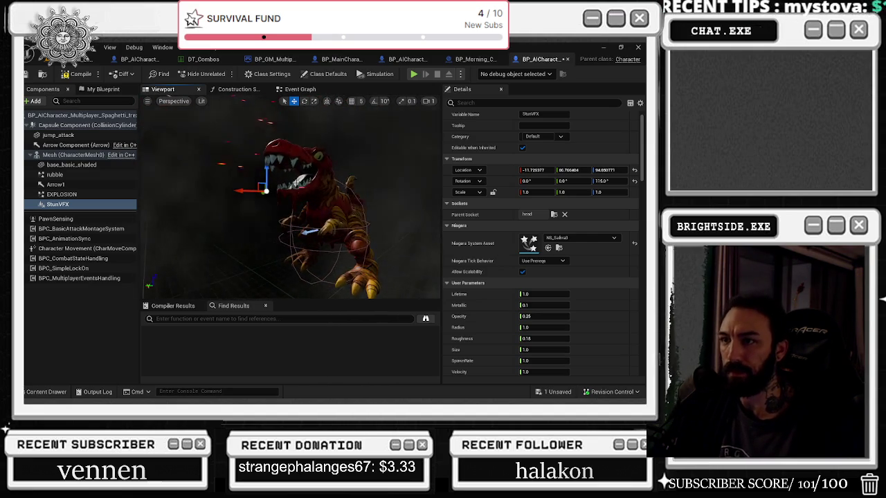
scroll(402, 232, down, 5)
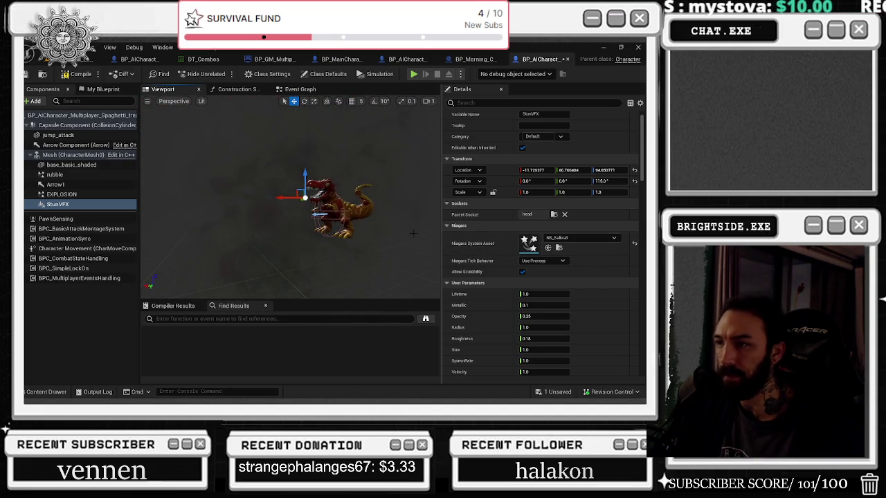
scroll(325, 214, up, 3)
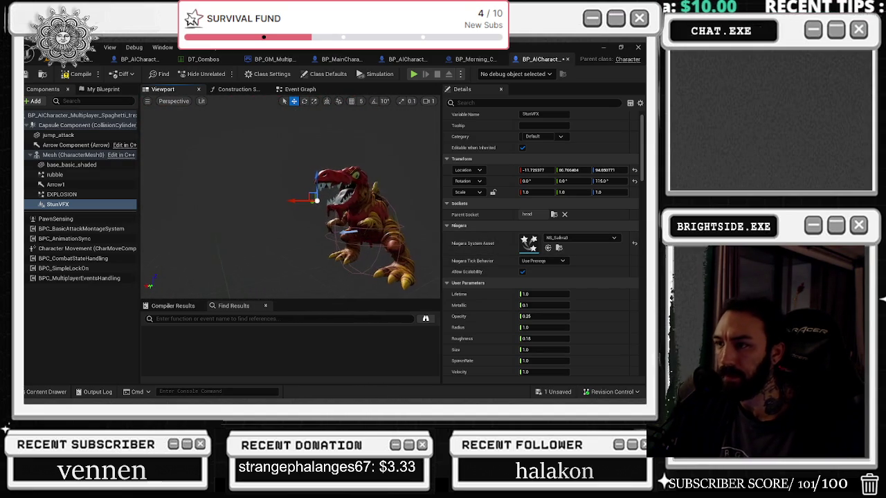
drag(297, 200, 277, 202)
scroll(290, 208, down, 3)
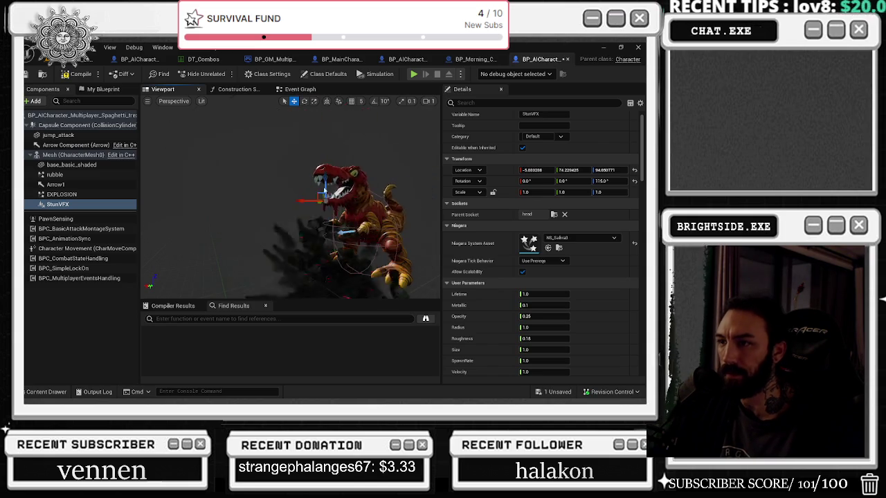
scroll(291, 201, up, 5)
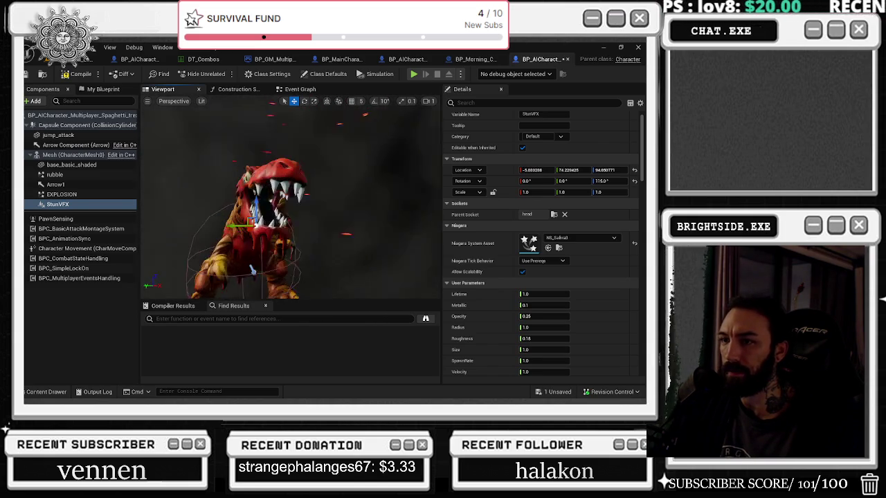
Step: Parent StunVFX under Capsule Component with no socket, then open NS_Saliva3 in the Niagara editor
click(61, 206)
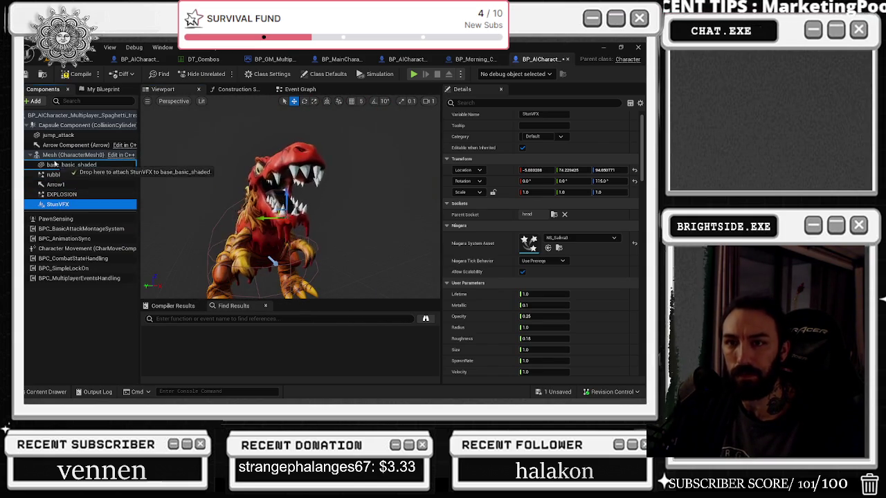
mouse_move(61, 204)
mouse_down()
mouse_move(117, 263)
mouse_move(76, 125)
mouse_move(62, 164)
mouse_up()
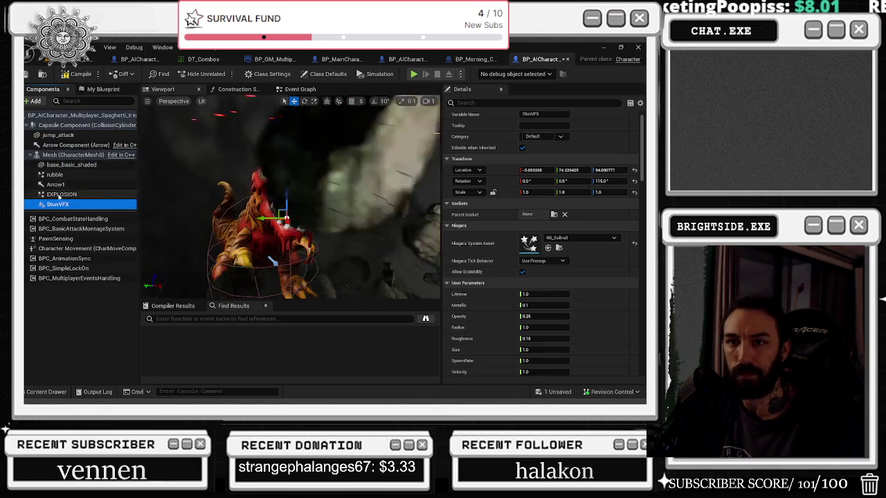
click(553, 216)
click(529, 242)
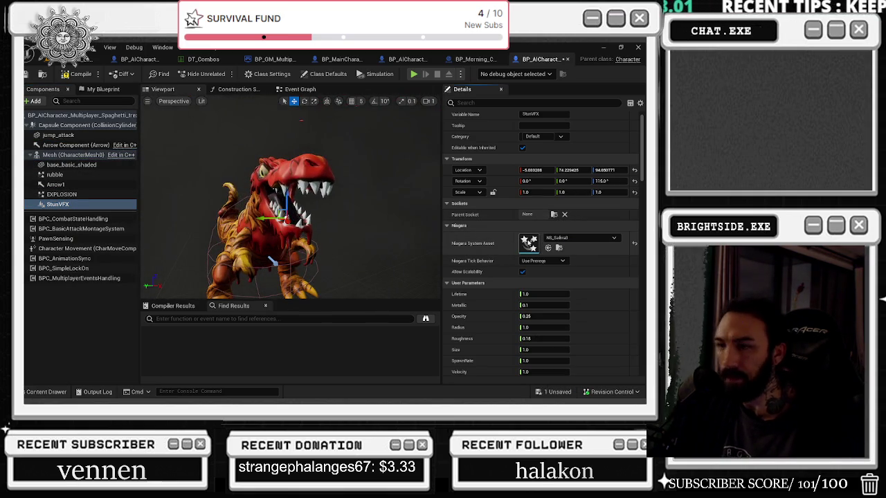
double_click(529, 242)
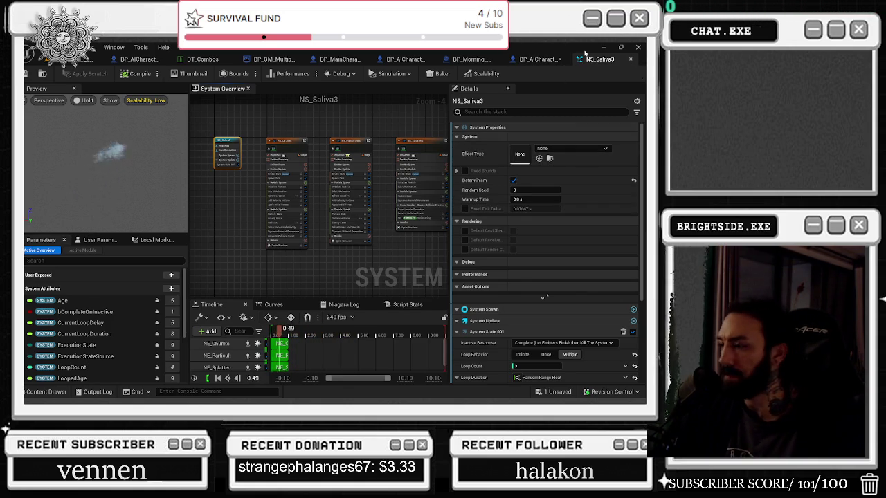
Step: In NS_Saliva3's User Parameters, change Lifetime from 1.0 to 2.0
scroll(587, 265, down, 2)
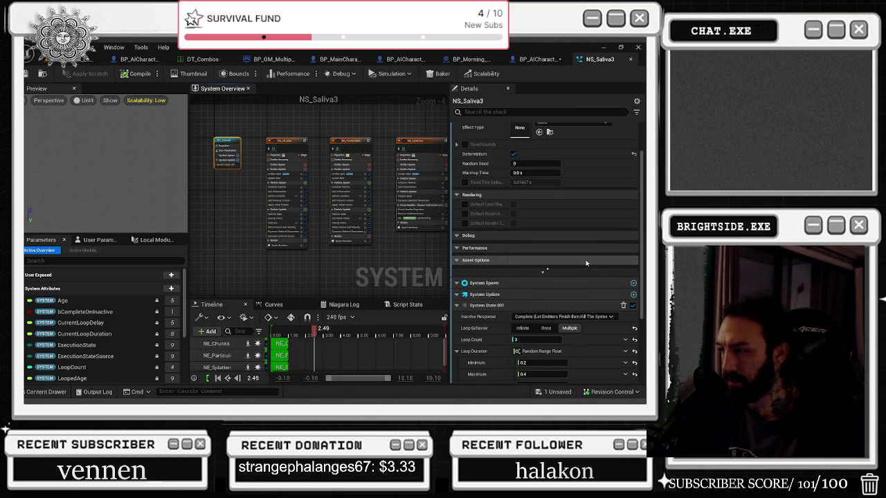
scroll(583, 257, down, 1)
scroll(582, 254, down, 1)
scroll(581, 245, down, 2)
scroll(585, 245, up, 5)
scroll(598, 242, up, 1)
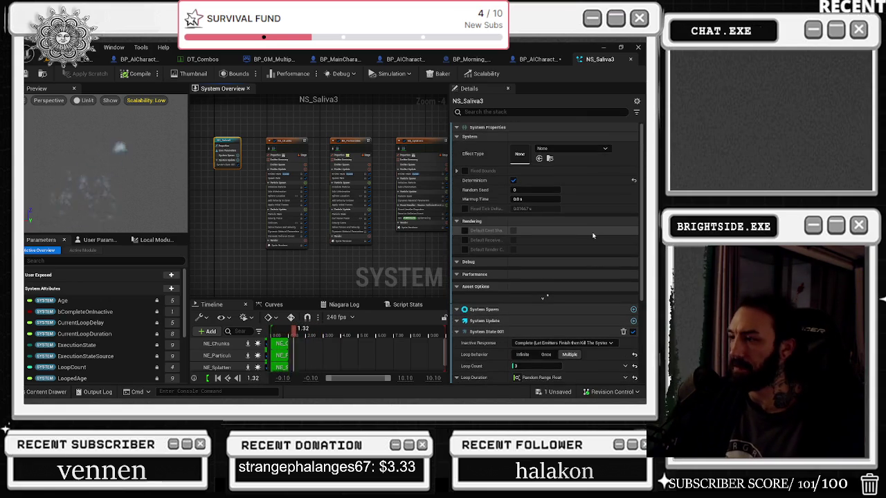
drag(405, 132, 362, 158)
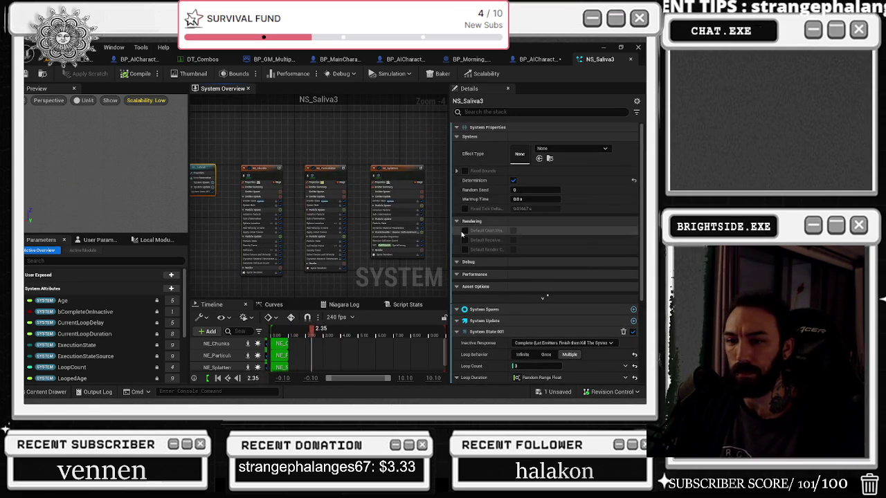
click(97, 240)
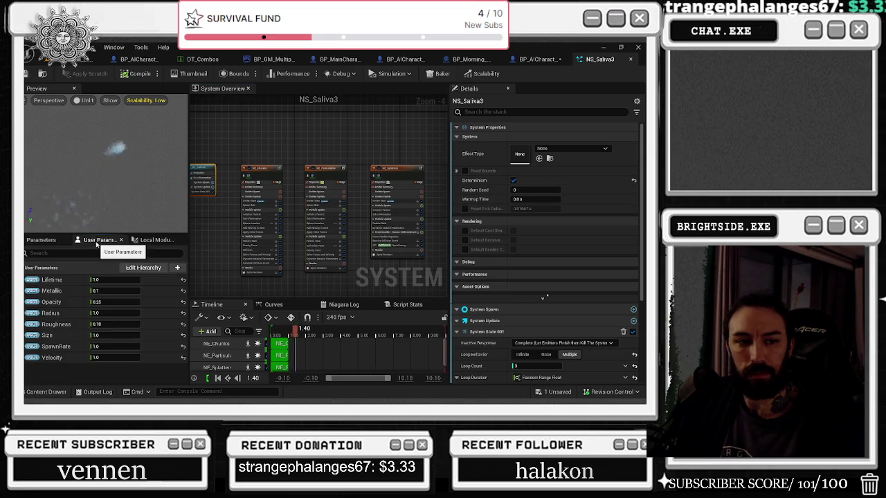
click(157, 242)
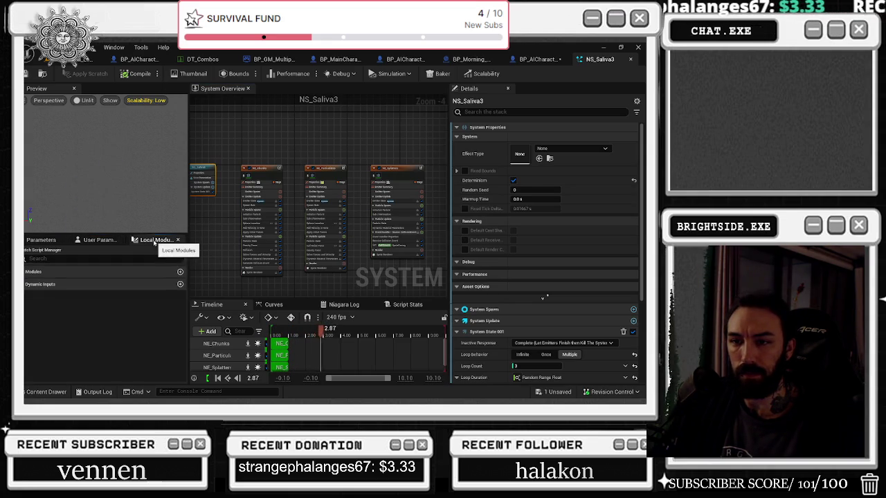
click(99, 241)
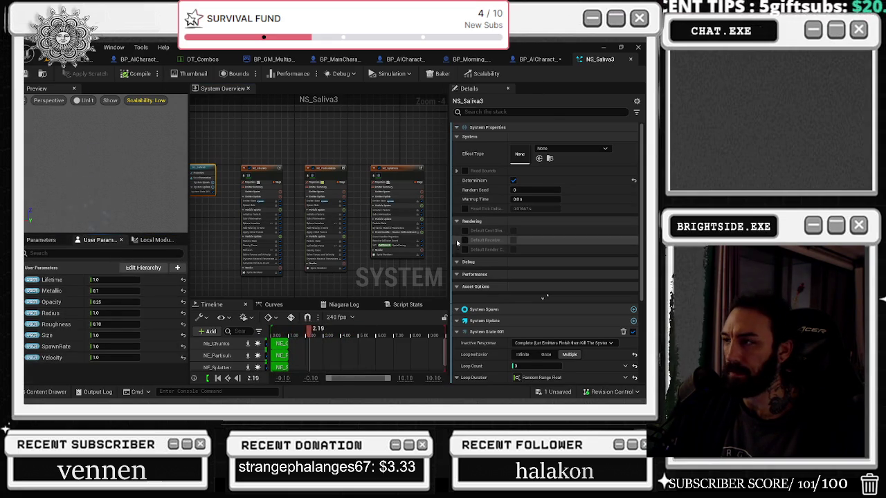
drag(207, 144, 242, 153)
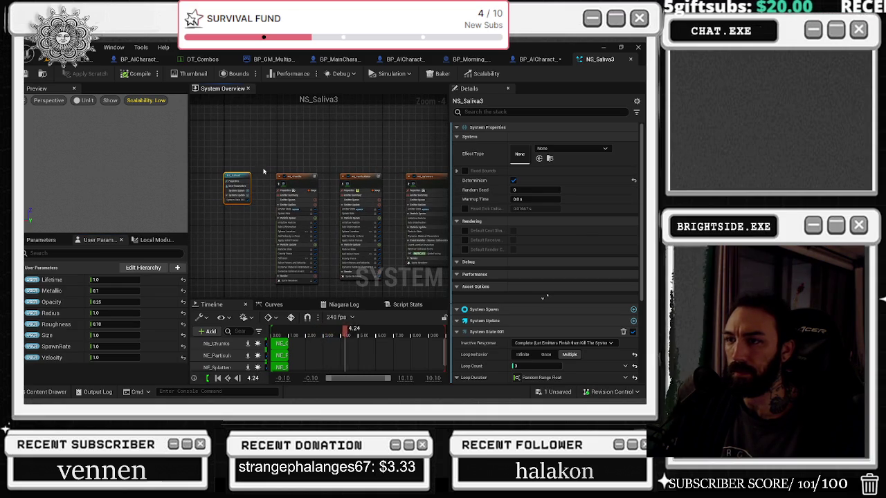
click(97, 280)
text(2)
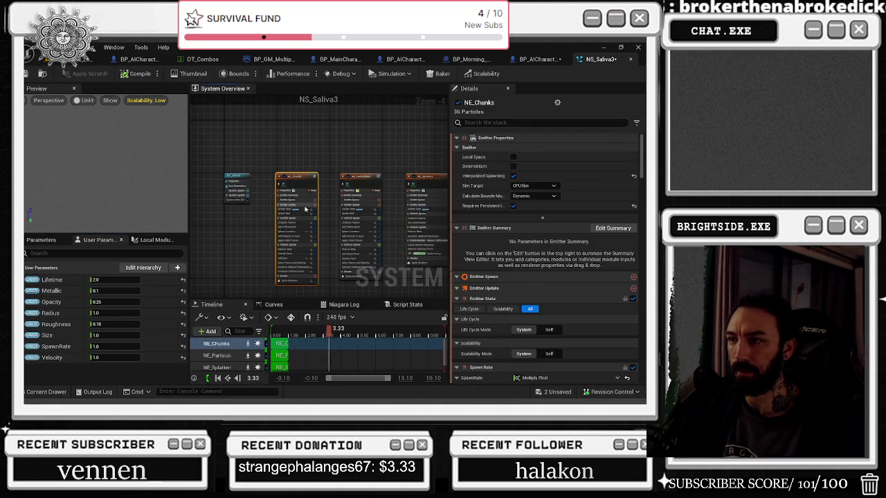
scroll(508, 274, down, 3)
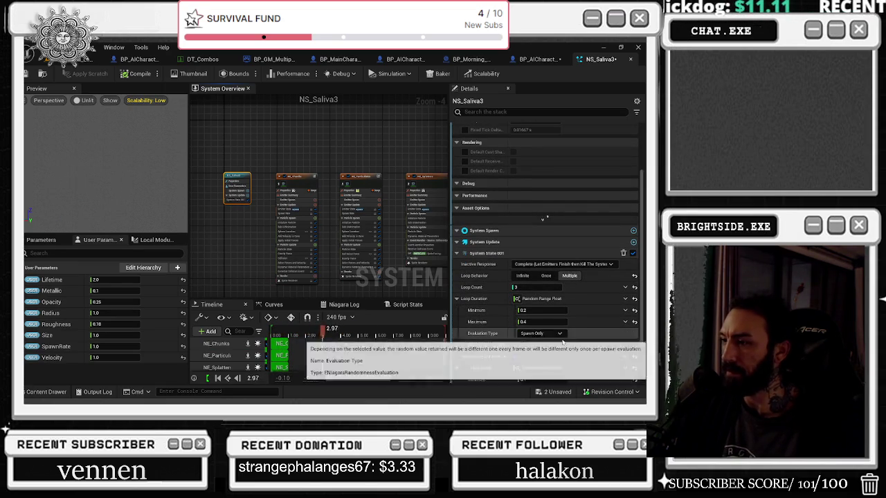
Step: Set NS_Saliva3's Loop Duration range to 0.2–2.0, then switch to the vending machine blueprint
scroll(546, 304, down, 2)
text(2)
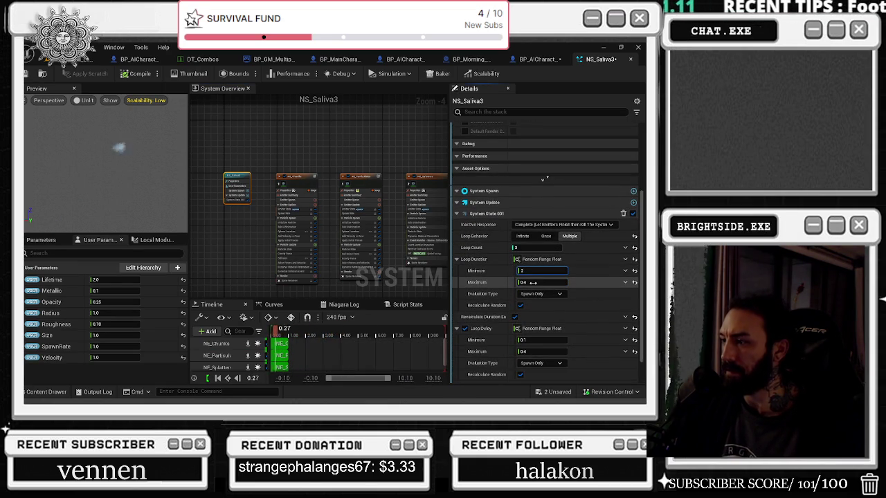
text(1)
key(Return)
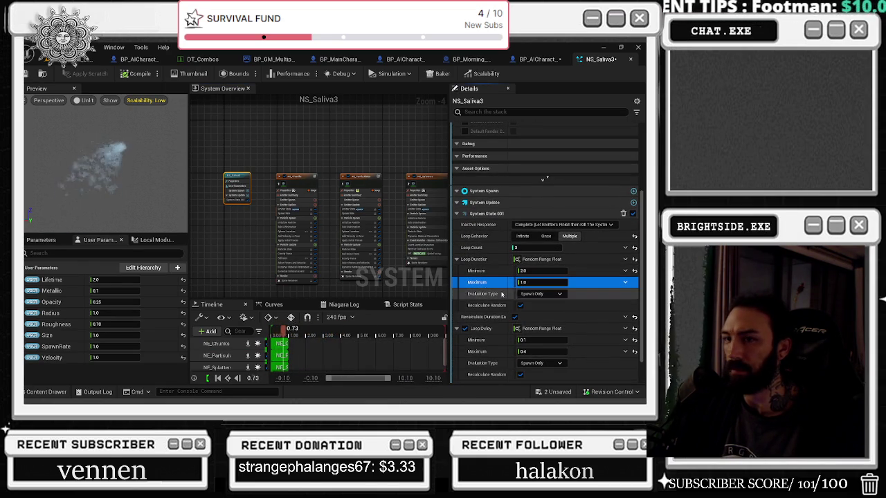
click(537, 270)
text(1)
click(535, 282)
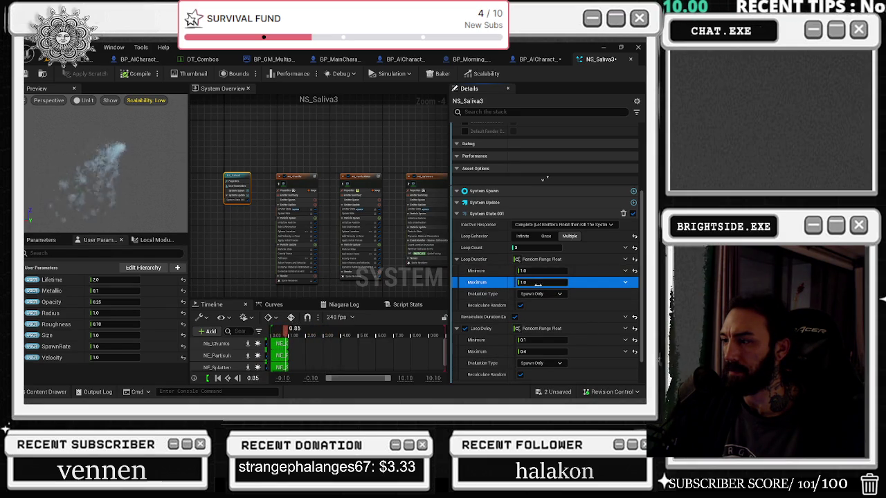
text(20.2)
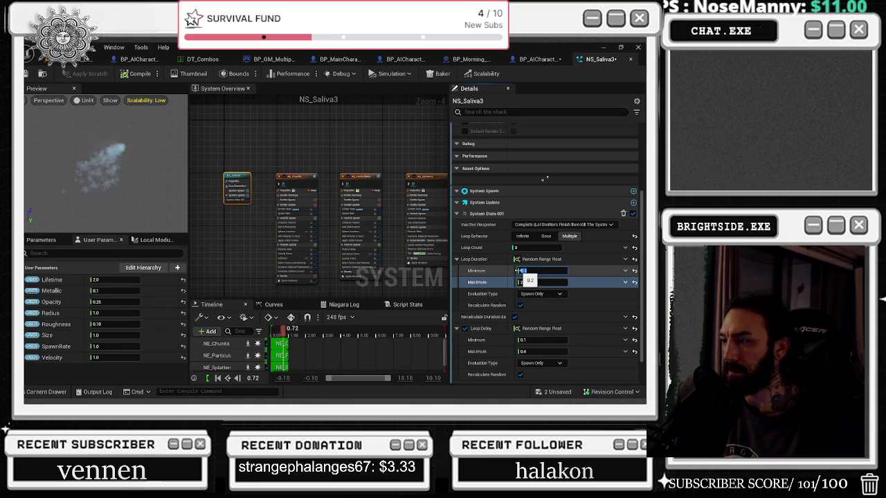
key(Tab)
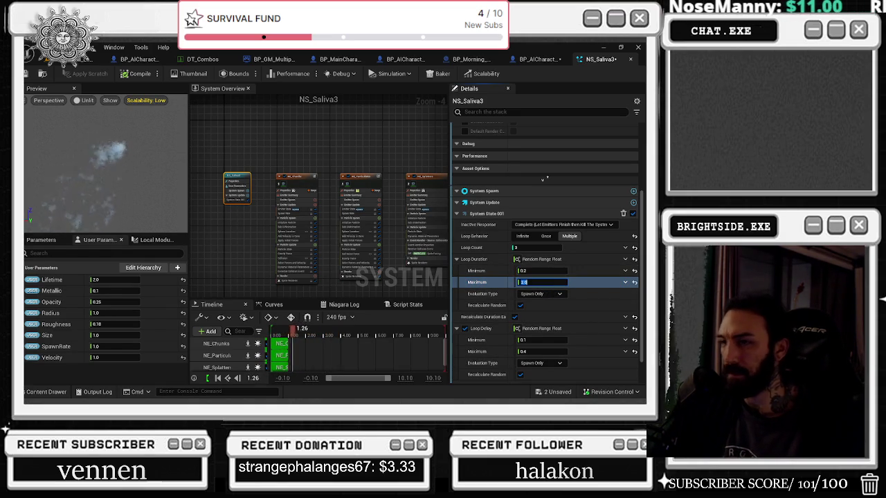
key(Return)
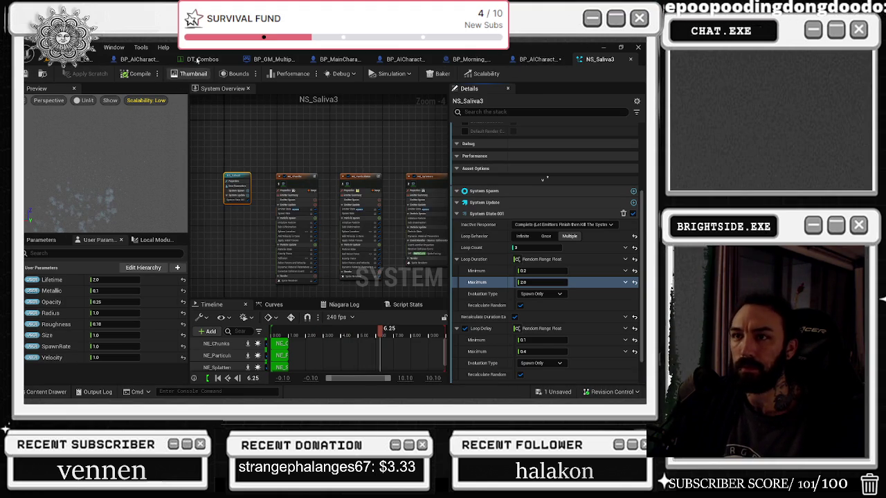
click(138, 59)
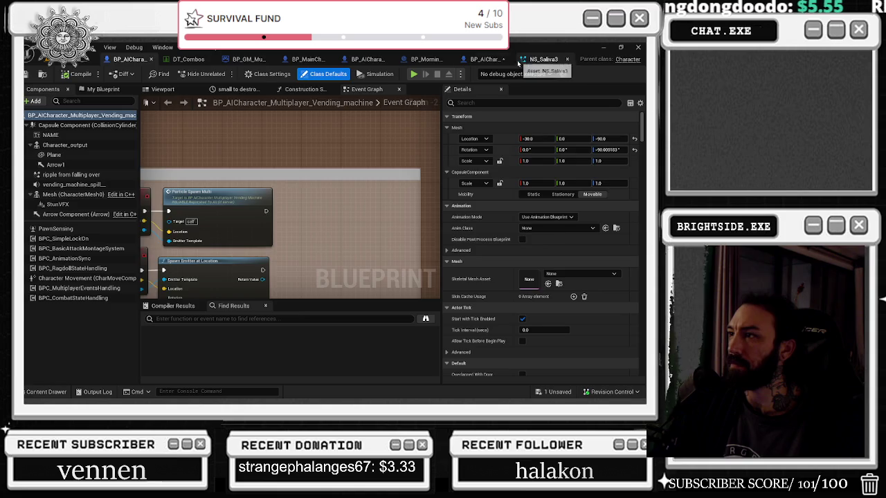
Step: Turn on Auto Activate for StunVFX in the spaghetti character blueprint
click(488, 58)
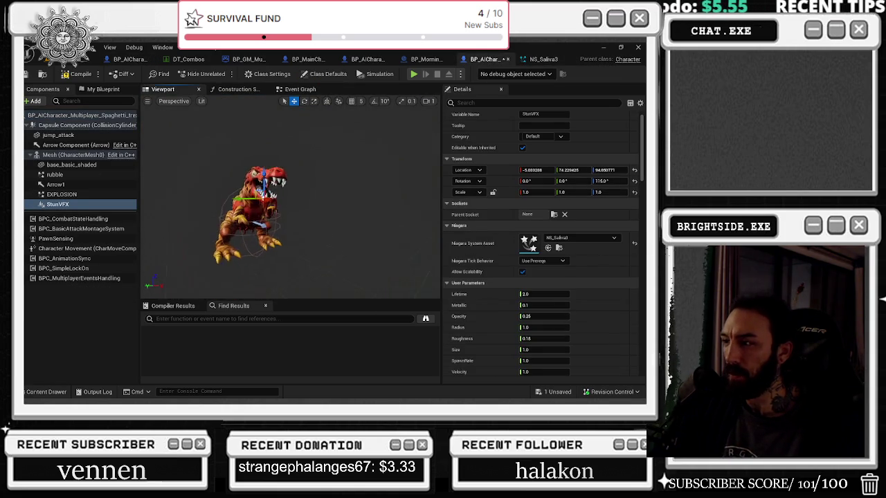
scroll(250, 207, up, 3)
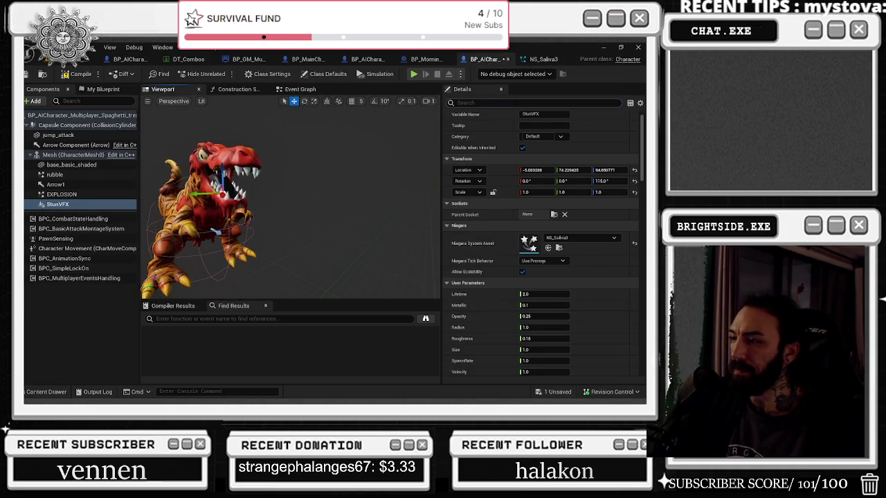
scroll(506, 333, down, 3)
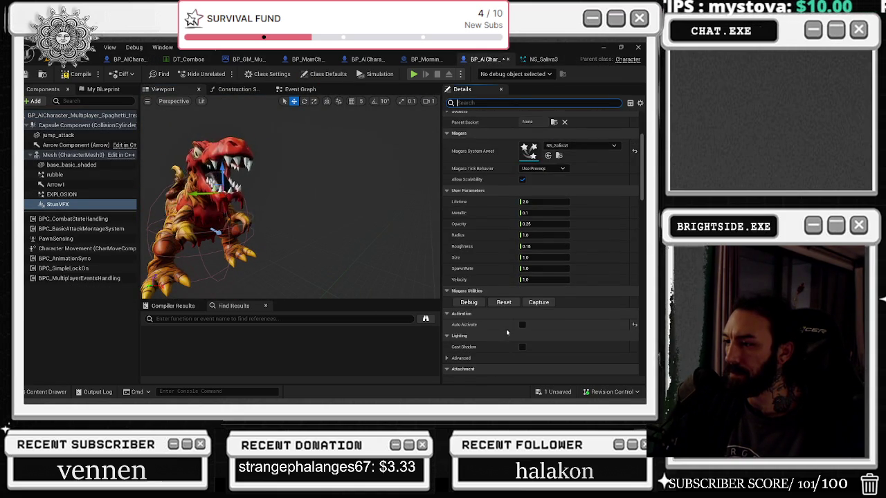
click(522, 311)
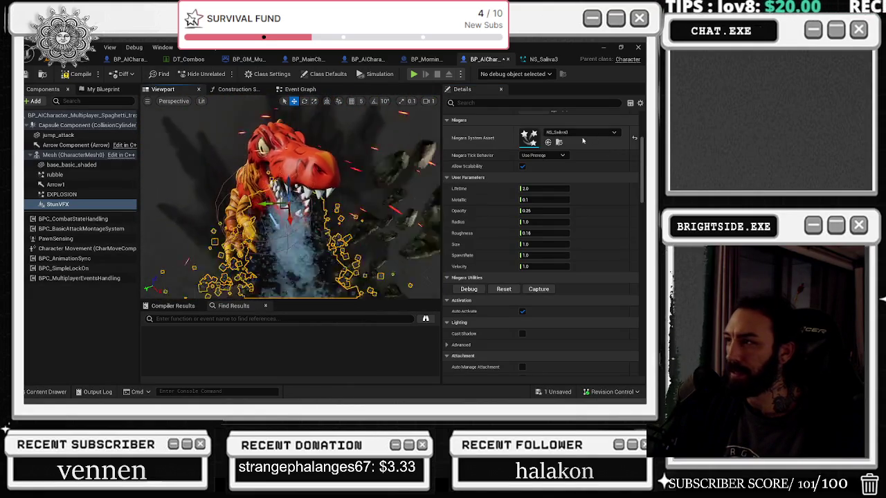
Step: Replace StunVFX's NS_Saliva3 Niagara asset with NS_Saliva1, briefly trying NS_Saliva2 first
click(548, 141)
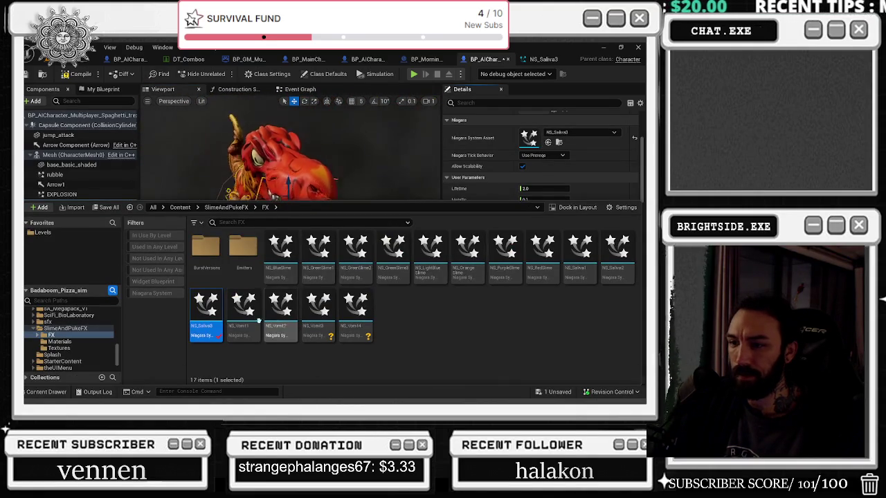
click(243, 308)
click(608, 270)
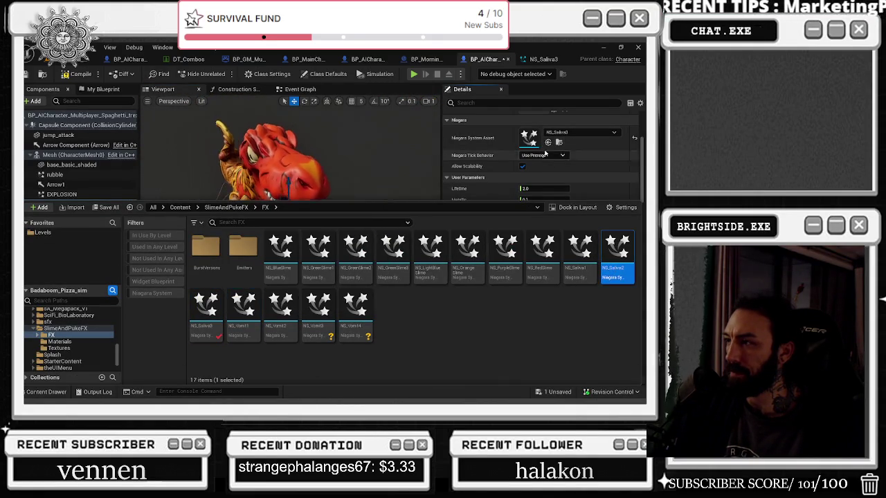
click(548, 142)
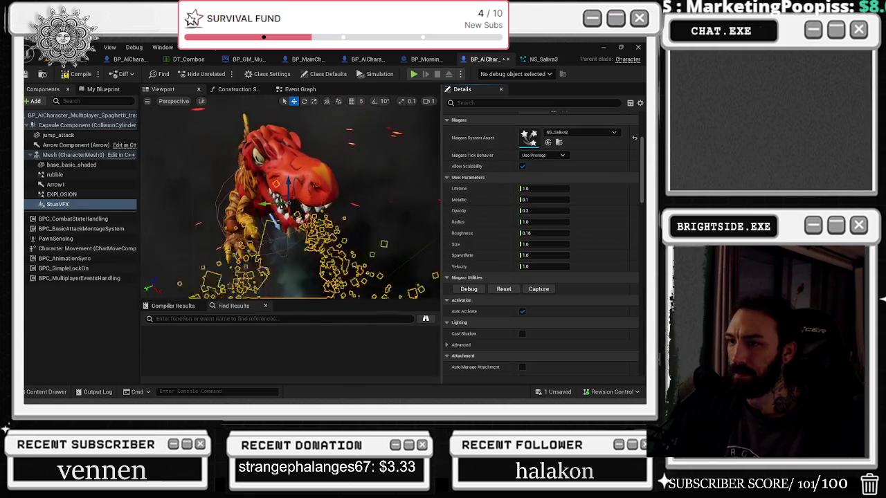
key(ctrl+space)
click(580, 252)
click(548, 142)
scroll(361, 173, down, 5)
click(361, 173)
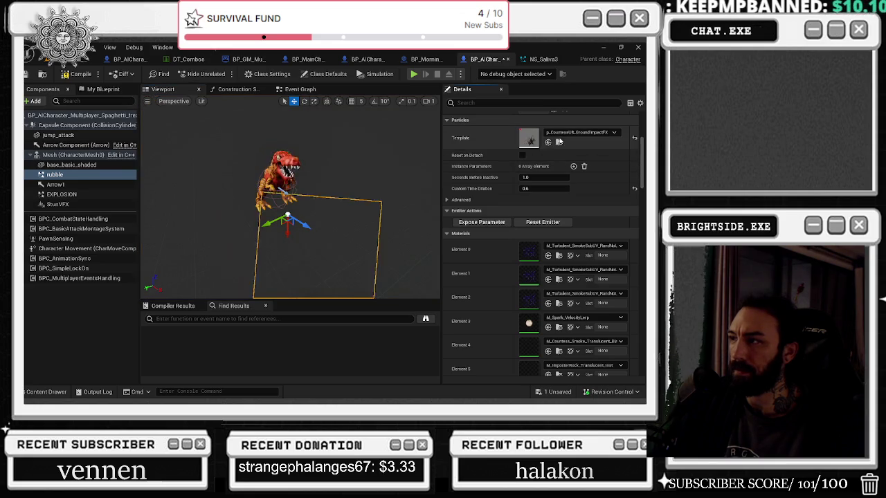
Step: Enter a StunVFX Lifetime value of 0.2
click(80, 205)
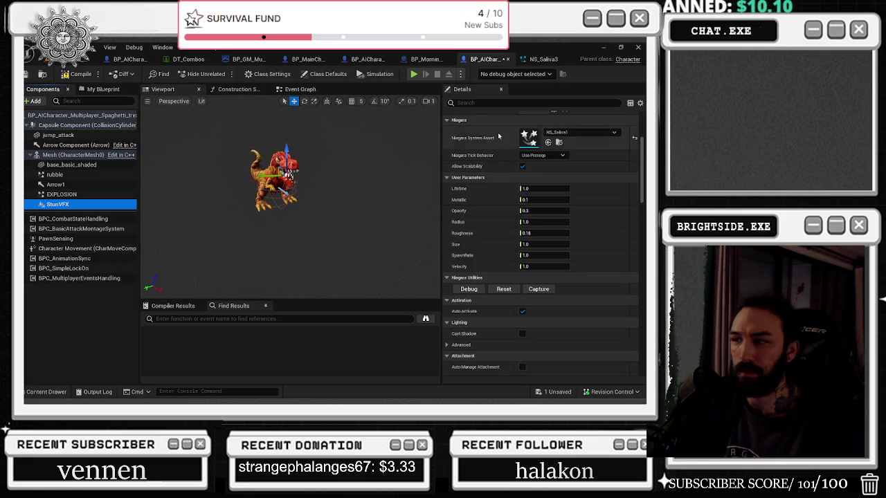
click(544, 188)
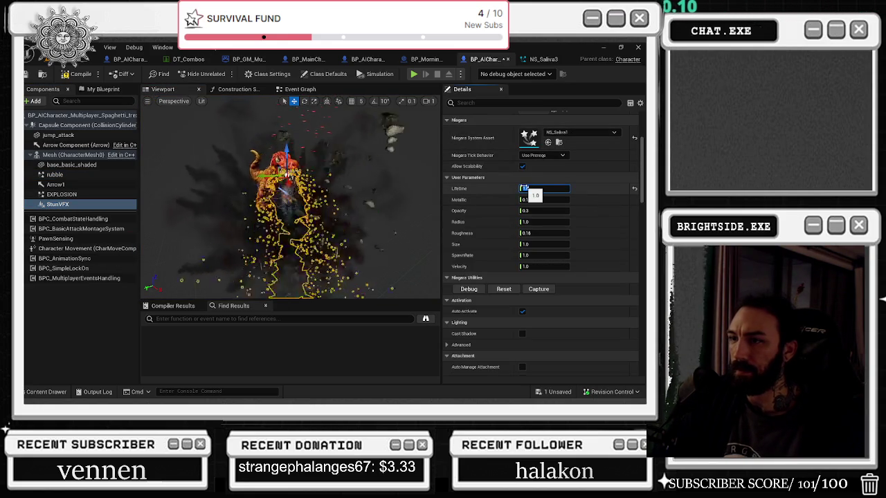
text(0.2)
key(Return)
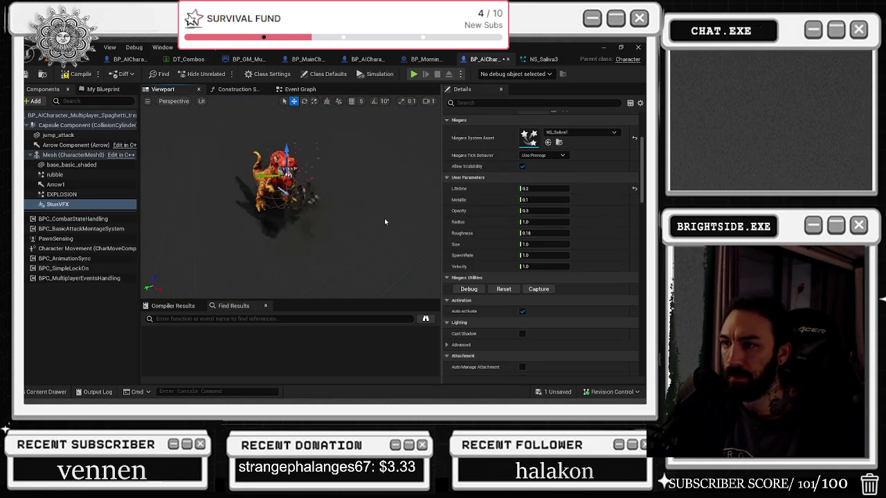
Step: Change the StunVFX Lifetime to 4
click(392, 146)
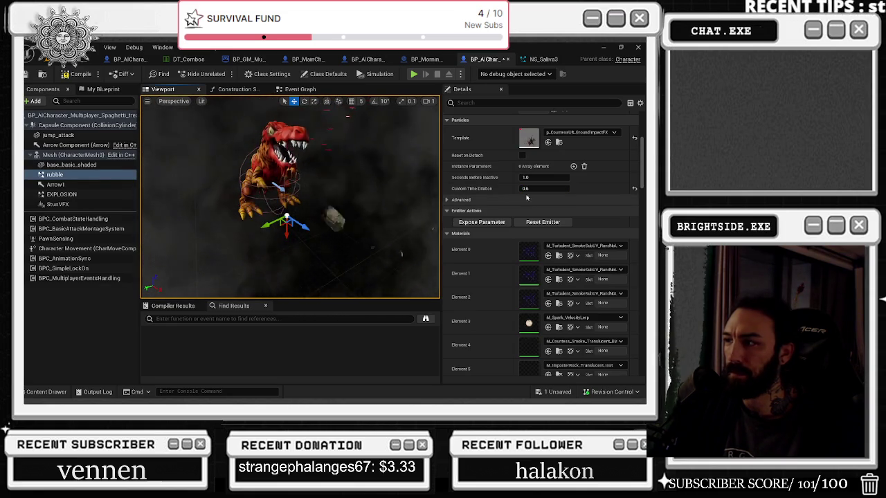
click(62, 166)
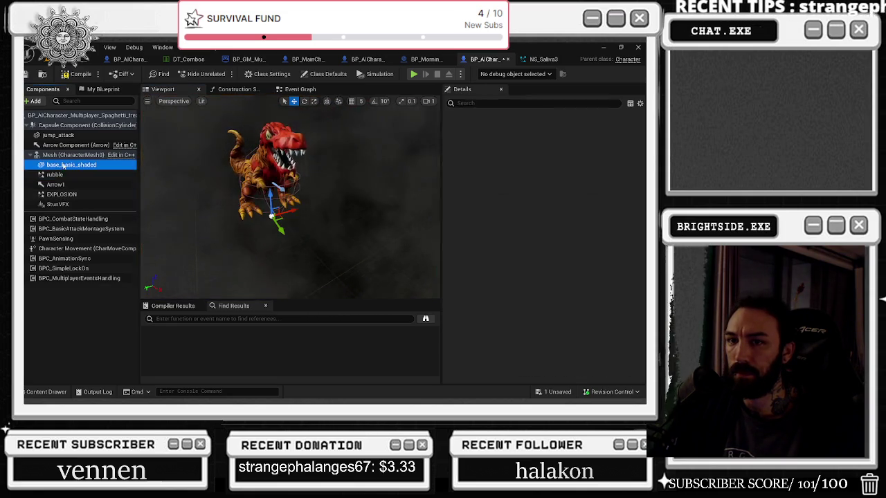
click(59, 204)
click(554, 188)
text(4)
key(Return)
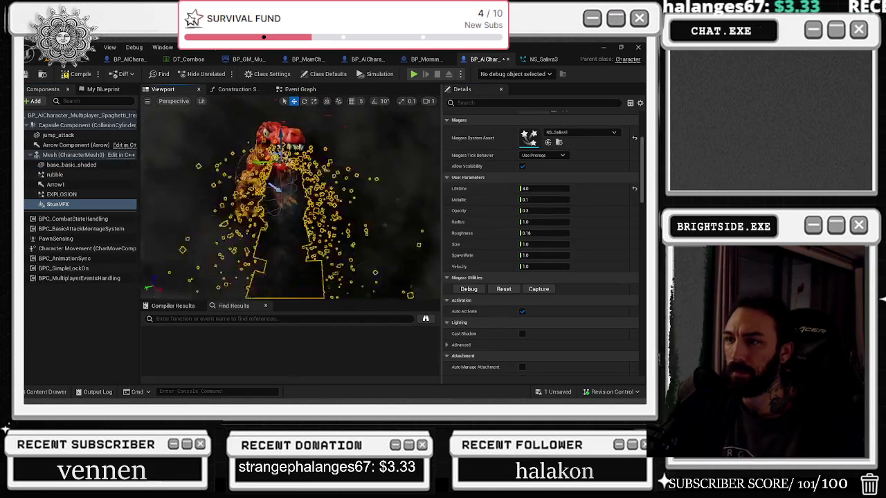
Step: Compile the spaghetti character blueprint
click(249, 208)
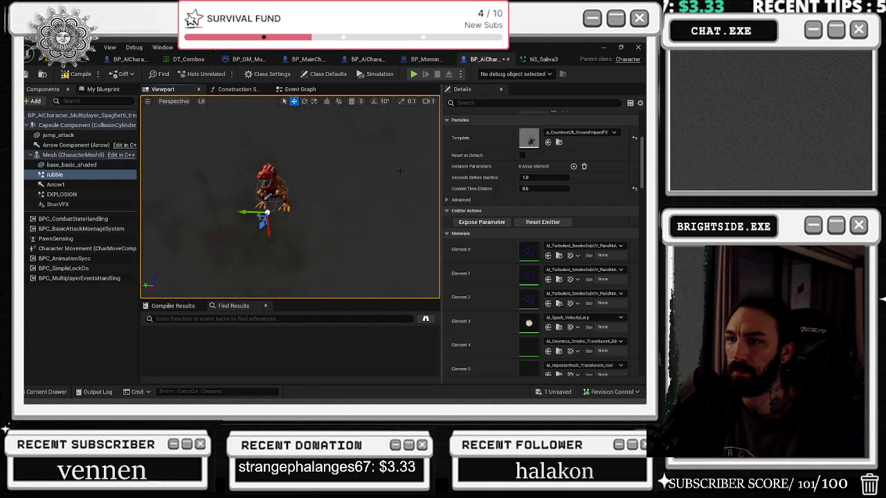
click(61, 204)
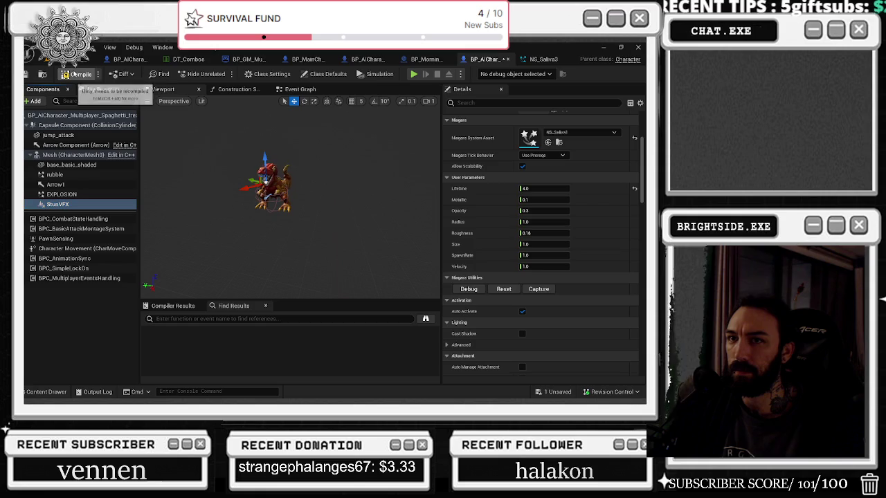
click(58, 74)
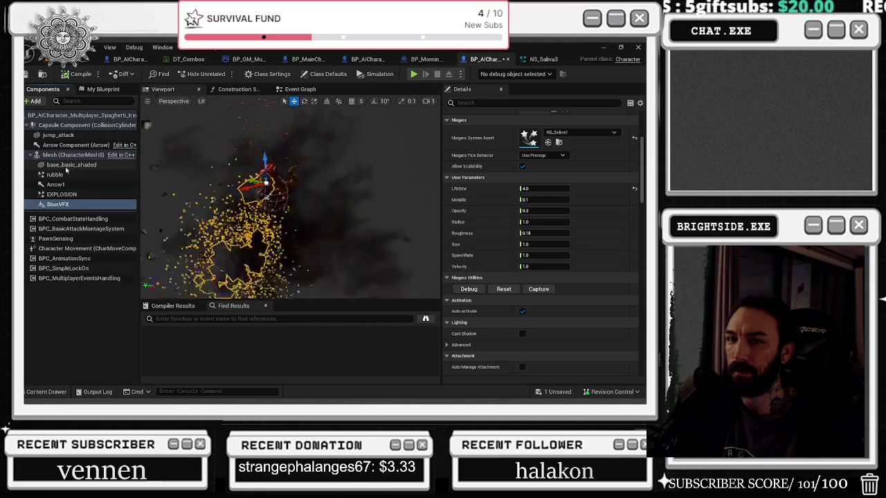
click(72, 164)
click(66, 74)
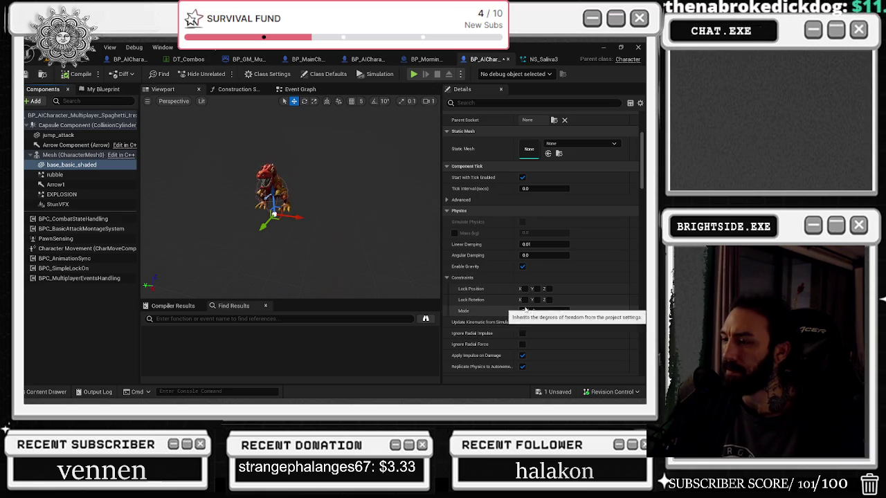
Step: Find references to StunVFX and jump to its Get node in the Event Graph
right_click(67, 167)
mouse_move(93, 190)
click(66, 195)
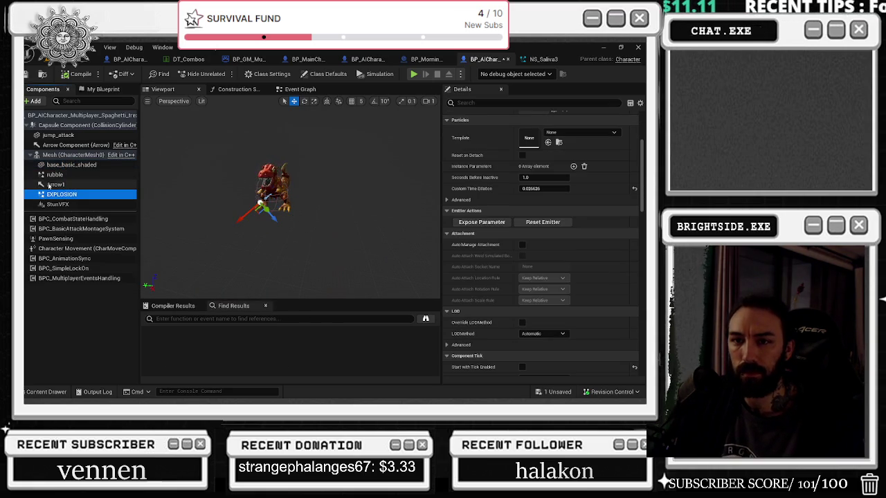
right_click(65, 196)
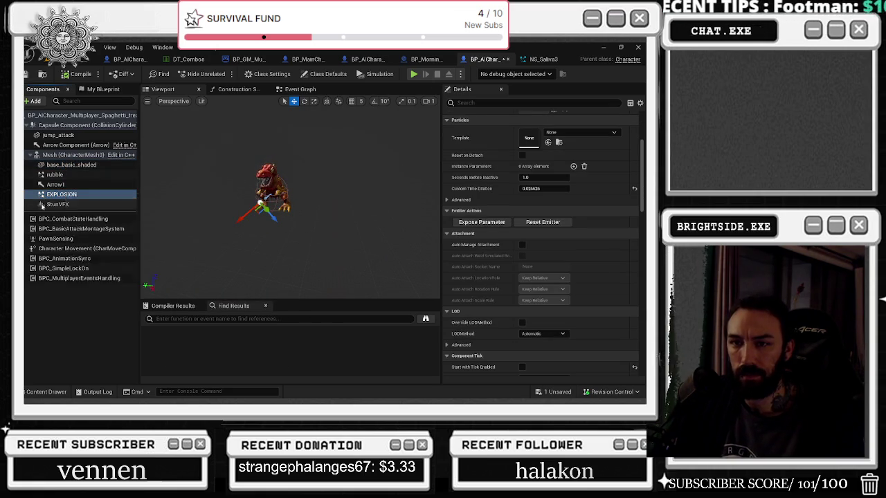
click(60, 204)
right_click(61, 204)
mouse_move(111, 217)
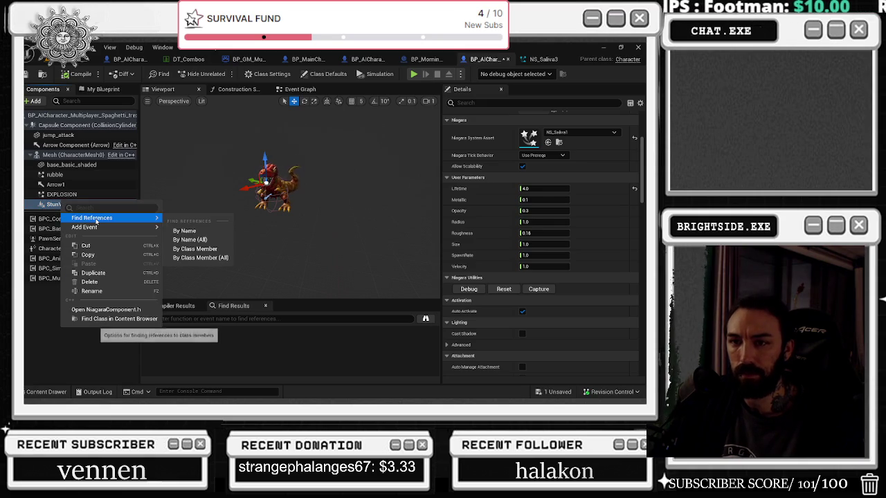
click(200, 231)
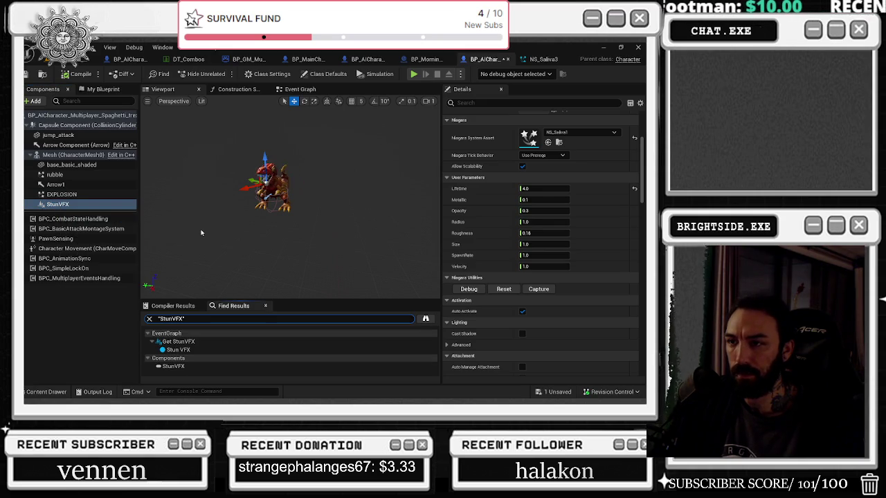
click(205, 342)
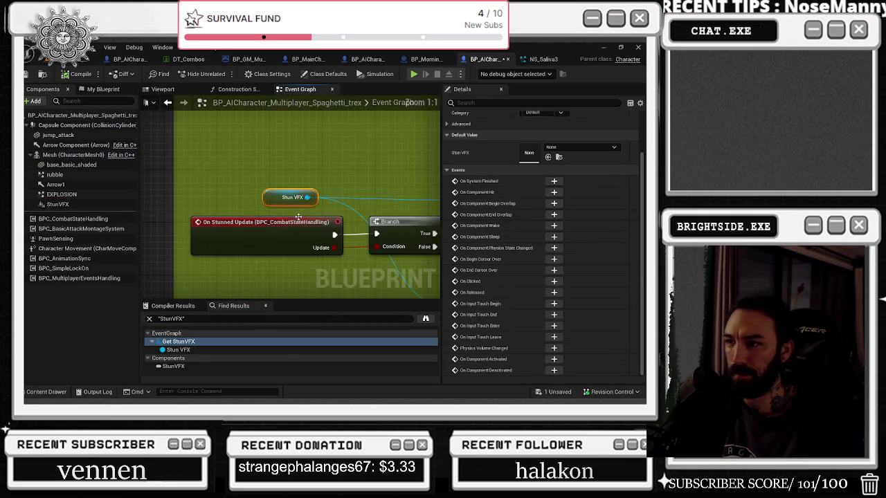
Step: Box-select the Stun VFX getter, knot and Activate nodes
scroll(260, 169, down, 1)
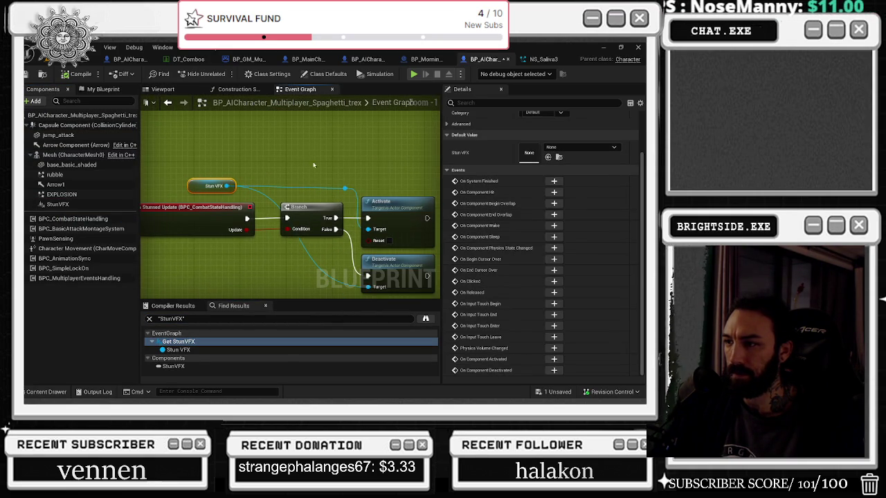
drag(332, 190, 301, 165)
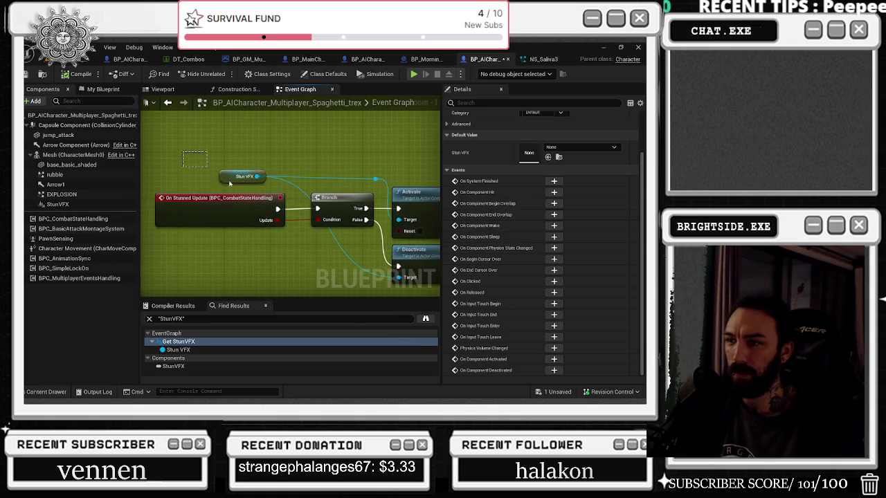
click(317, 179)
drag(155, 149, 213, 166)
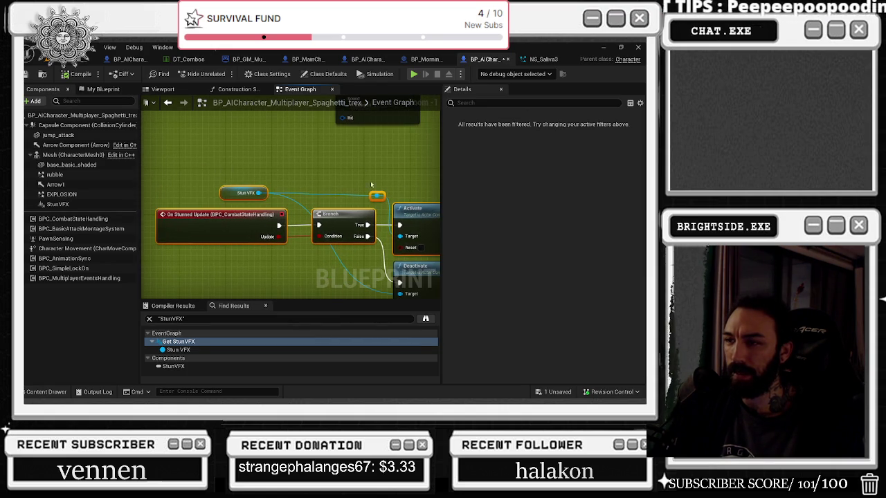
drag(349, 185, 284, 169)
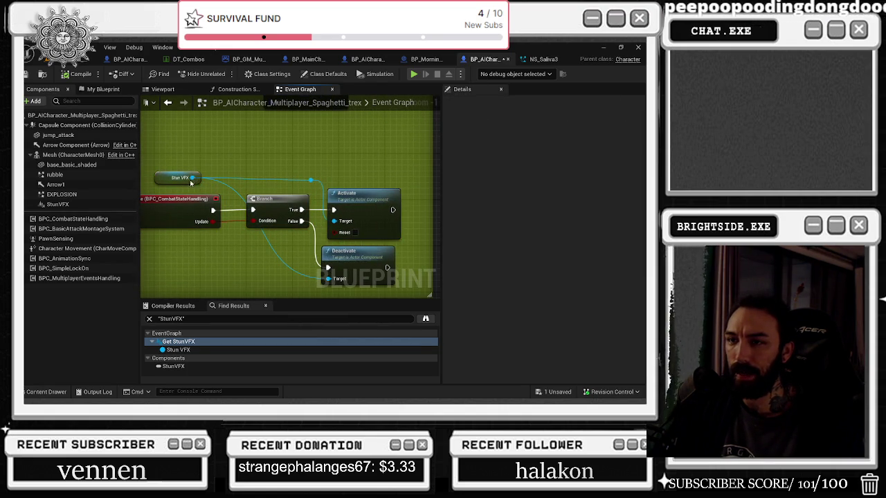
mouse_move(355, 178)
mouse_down()
mouse_move(365, 177)
mouse_move(404, 232)
mouse_move(311, 252)
mouse_move(312, 291)
mouse_move(263, 208)
mouse_move(228, 223)
mouse_up()
Step: Paste the Stun VFX and Activate nodes beside the damage Branch and wire them to it
scroll(344, 197, down, 6)
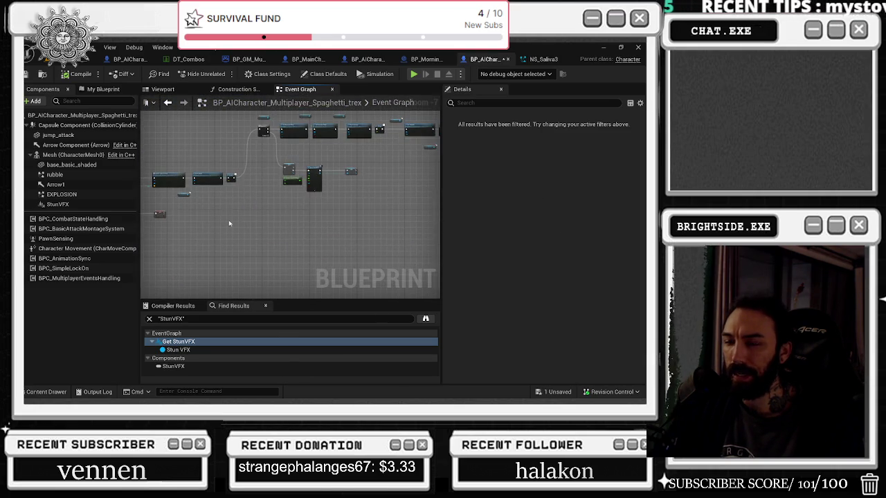
scroll(308, 174, up, 5)
mouse_move(308, 174)
mouse_down()
mouse_move(398, 245)
mouse_move(458, 194)
mouse_up()
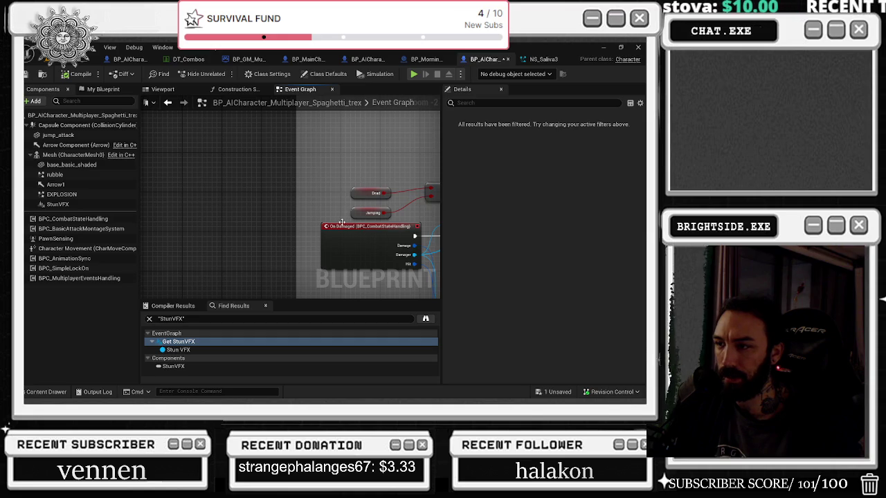
mouse_move(298, 244)
mouse_down()
mouse_move(233, 221)
mouse_move(270, 208)
mouse_move(301, 243)
mouse_up()
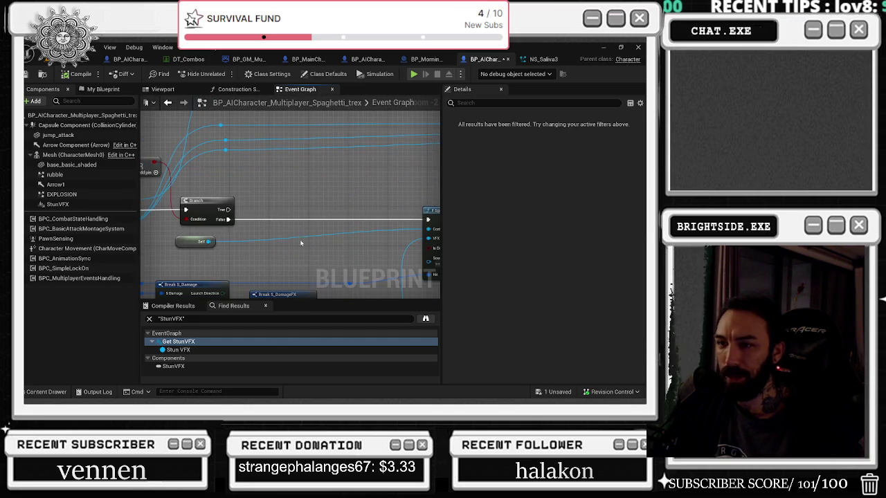
click(263, 197)
key(ctrl+v)
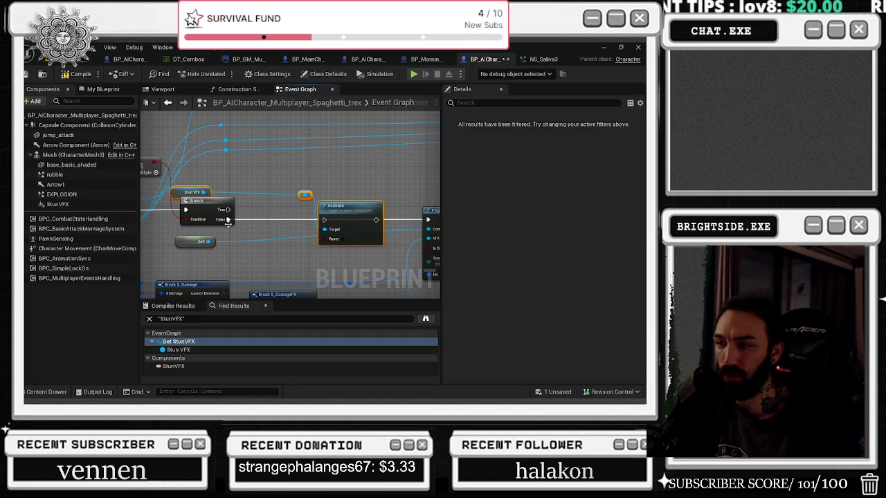
drag(229, 220, 324, 220)
mouse_move(227, 219)
mouse_down()
mouse_move(395, 222)
mouse_move(388, 211)
mouse_up()
mouse_move(312, 259)
mouse_down()
mouse_move(320, 158)
mouse_move(334, 154)
mouse_up()
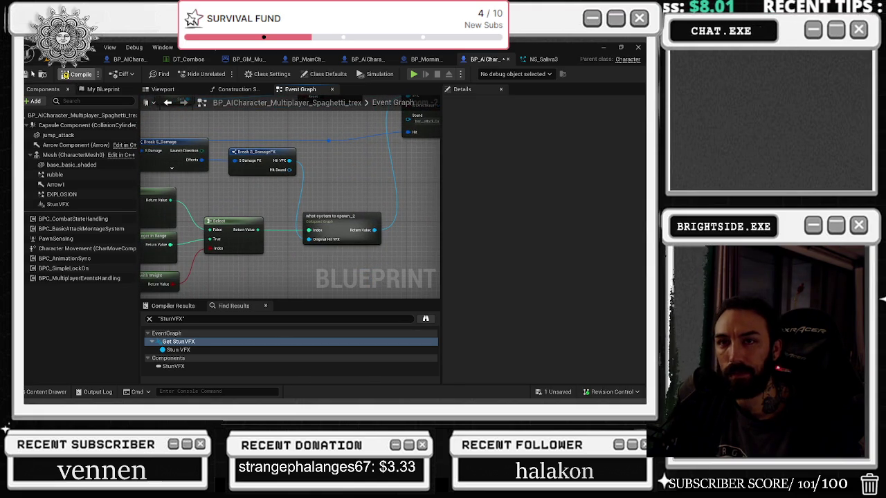
Step: Save the blueprint, move the 'what system to spawn_2' node up-right, and save again
click(26, 74)
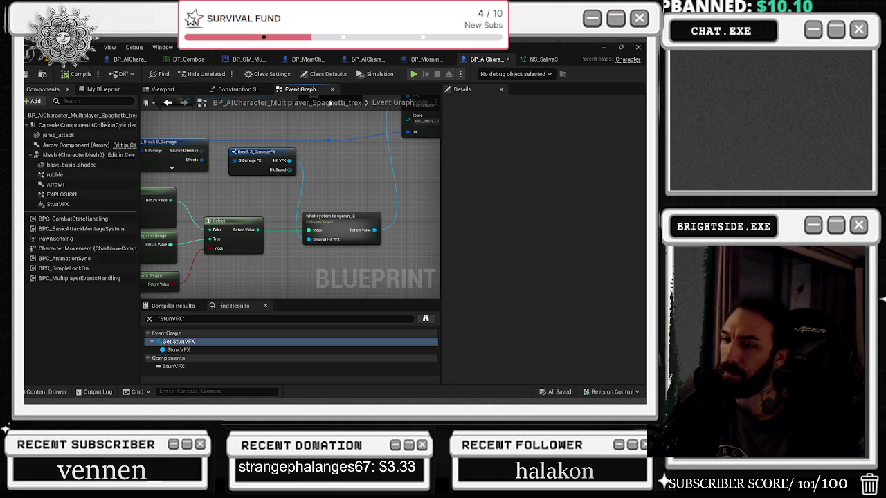
mouse_move(331, 225)
mouse_down()
mouse_move(415, 208)
mouse_move(373, 198)
mouse_up()
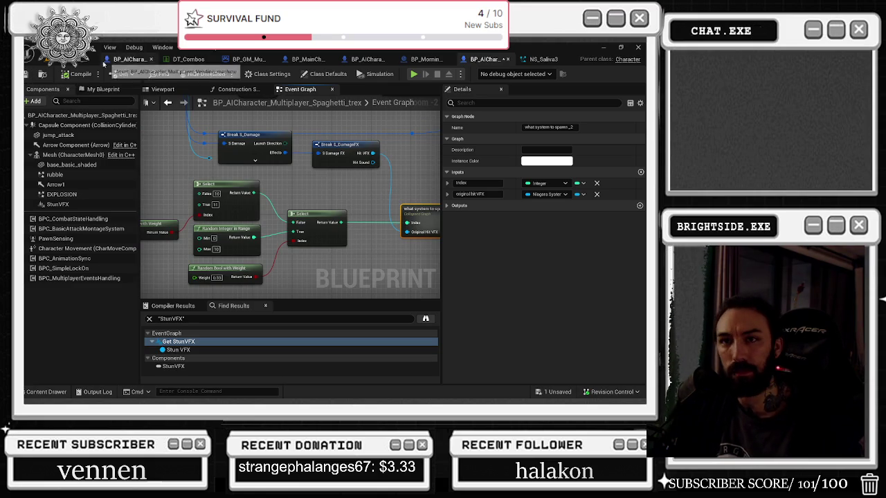
click(27, 74)
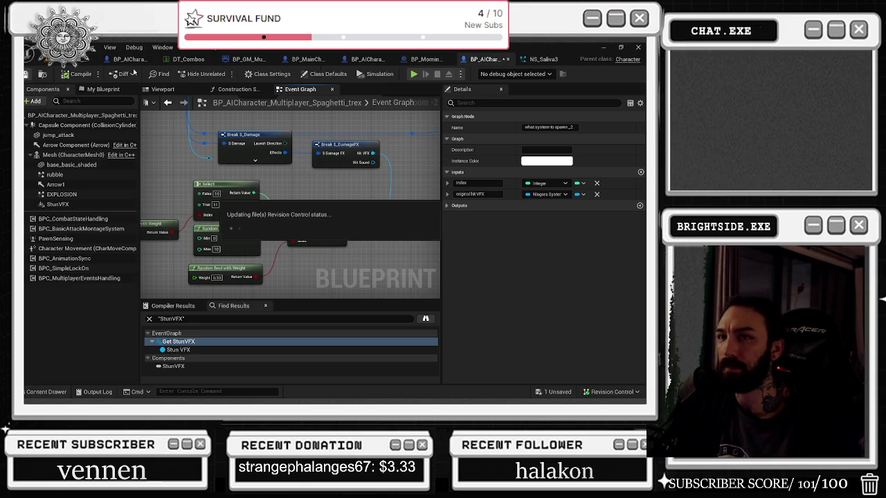
click(550, 61)
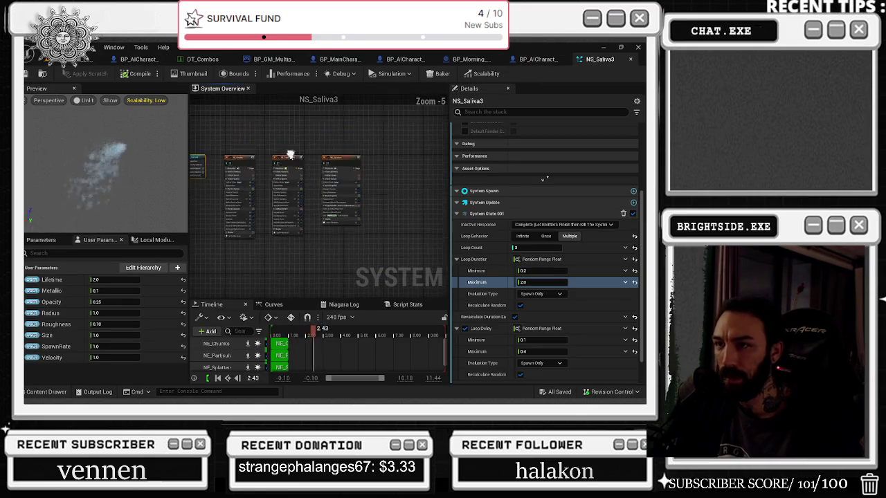
Step: Set Cast Shadows on the NE_Particulates and NE_Splatters emitters, then save and close NS_Saliva3
text(cas)
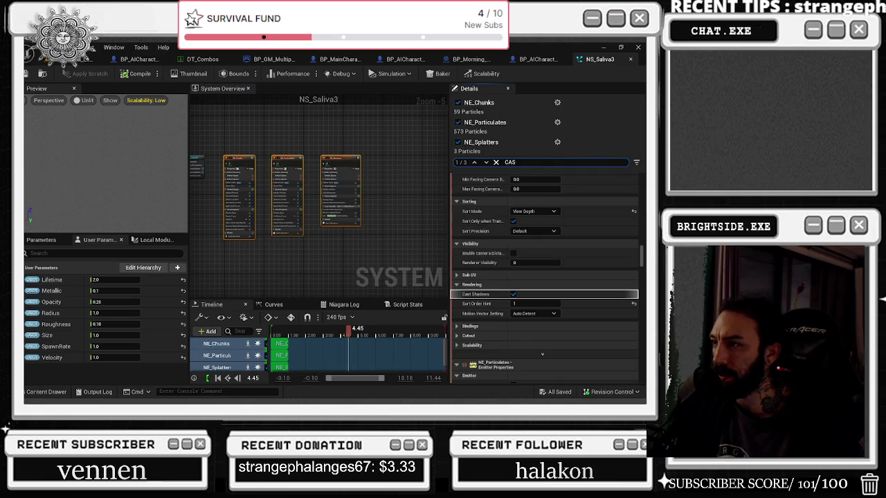
click(513, 279)
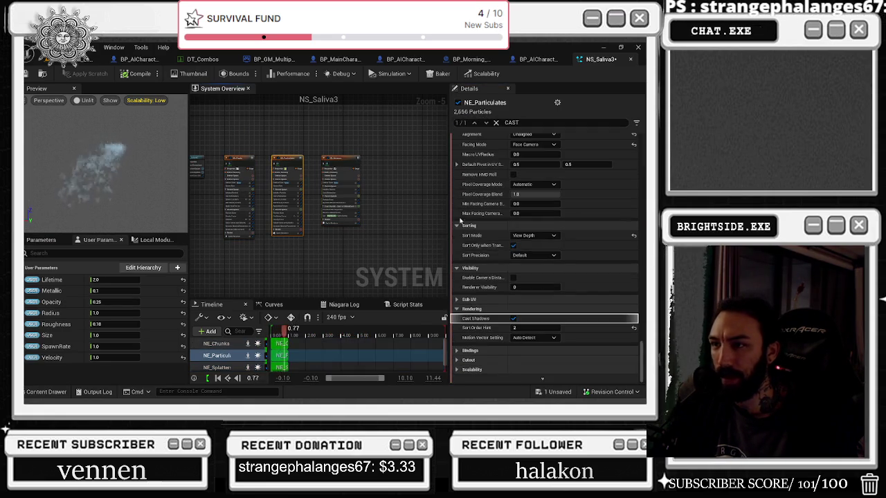
key(Down)
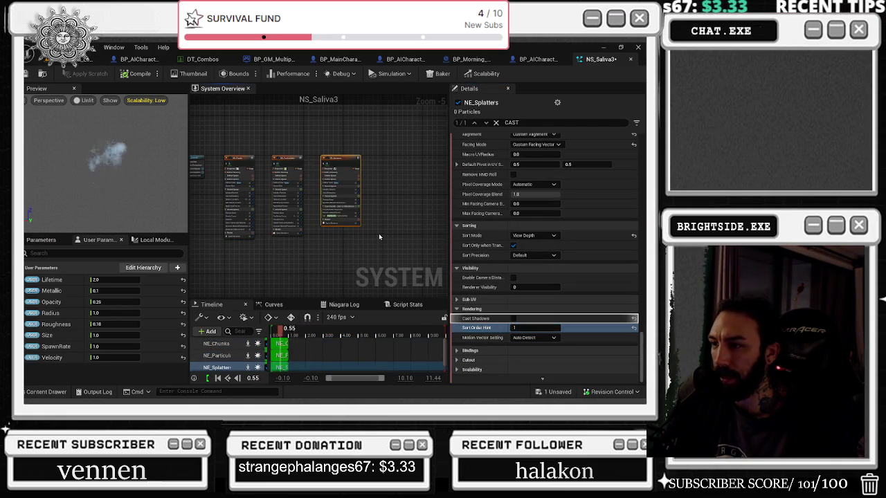
click(359, 137)
click(350, 160)
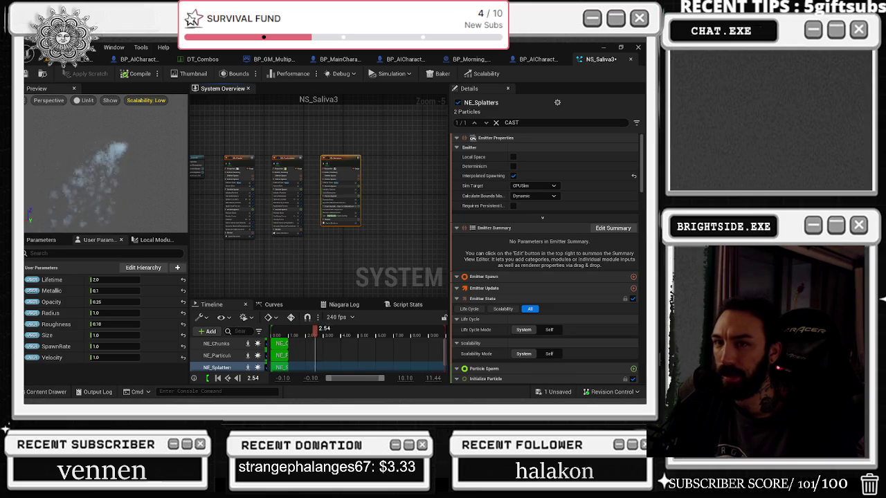
scroll(547, 277, down, 10)
key(ctrl+s)
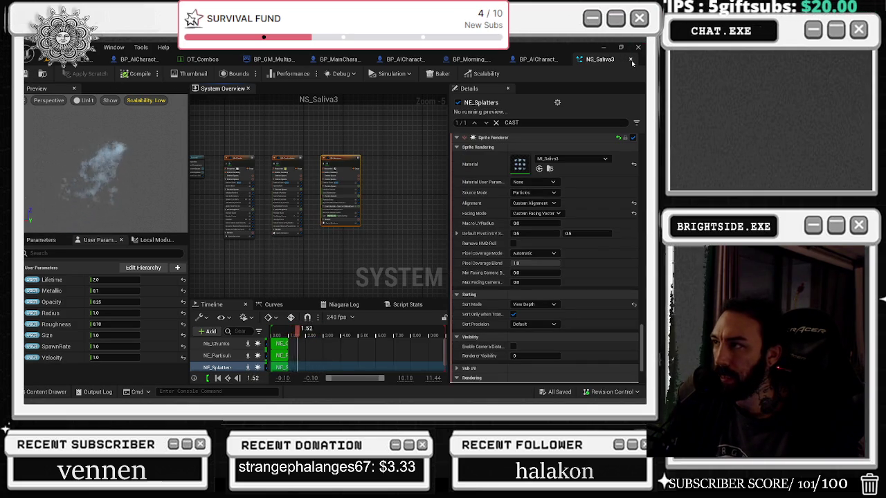
click(631, 60)
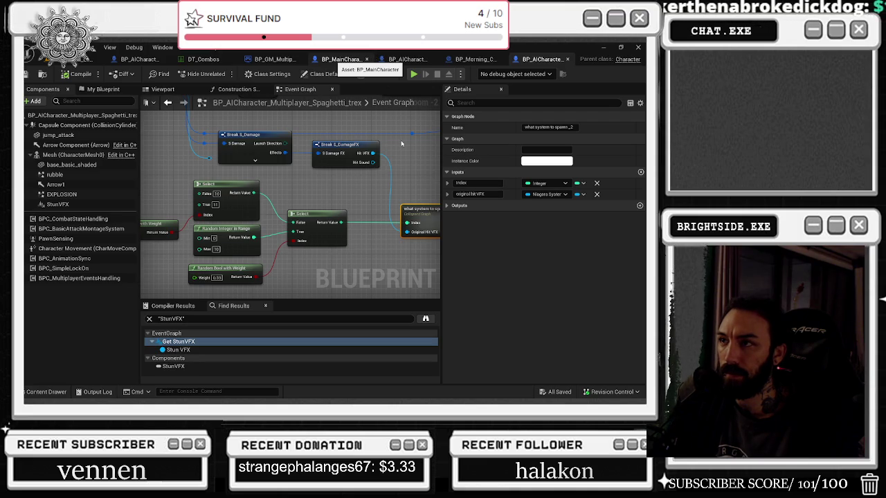
Step: Search BP_MainCharacter's Find Results for SMOKE
click(341, 59)
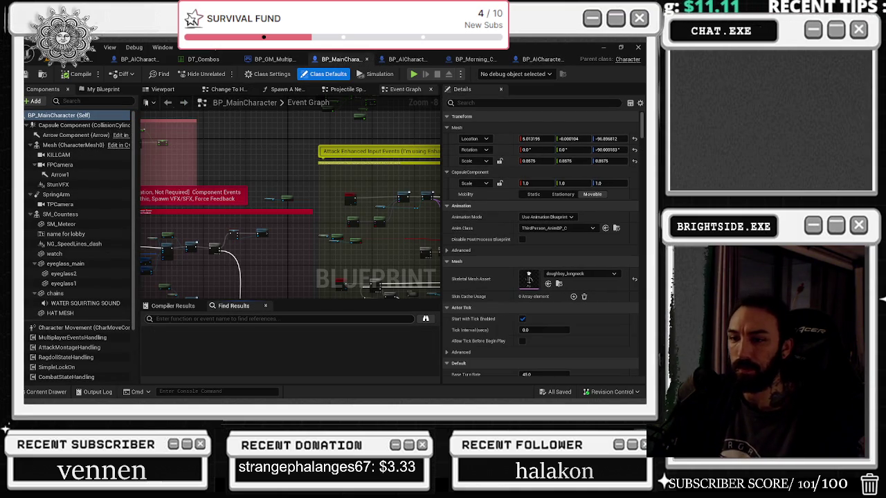
text(WATER)
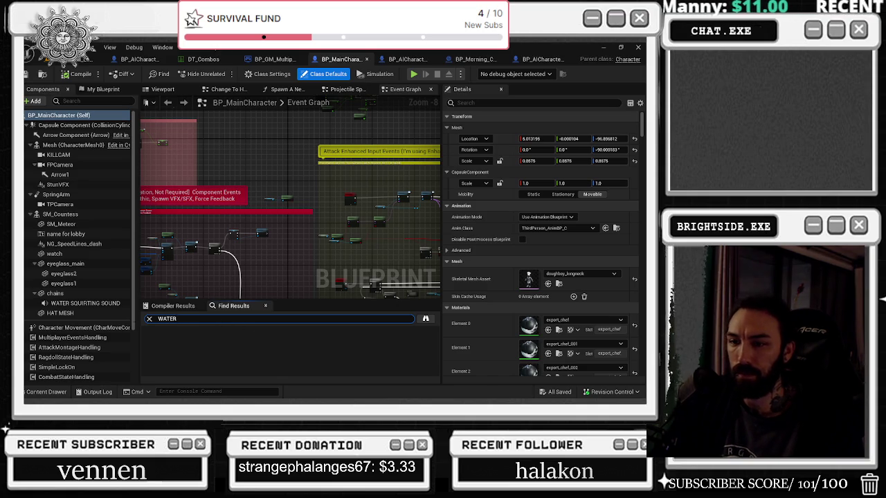
key(ctrl+a)
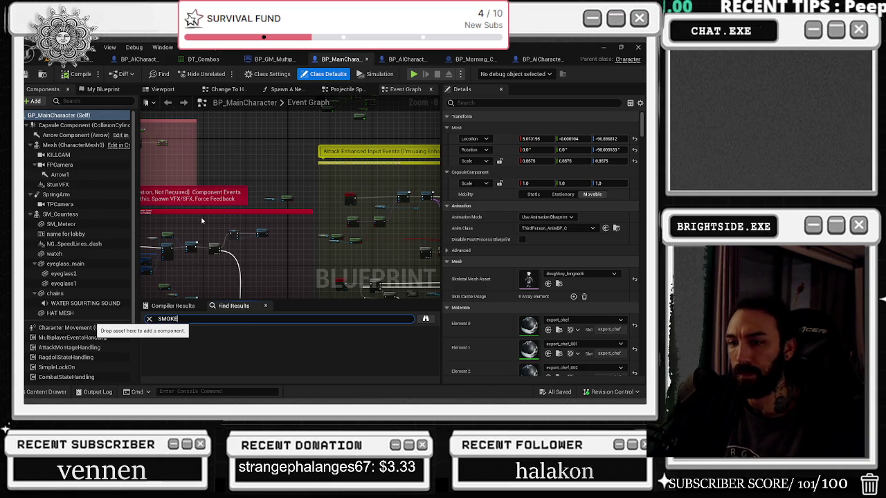
key(Return)
Step: Jump to the Spawn Emitter at Location node in CLEAN THE DECAL and browse to its particle asset
scroll(246, 346, down, 5)
scroll(351, 351, down, 4)
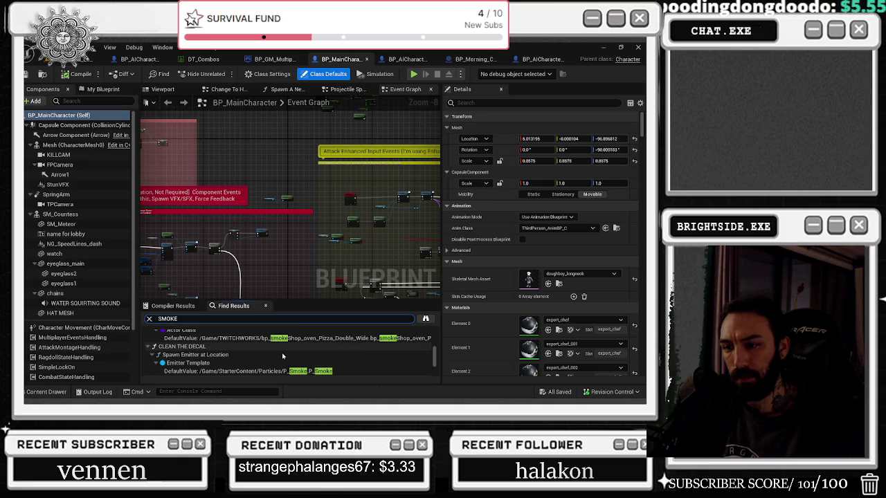
double_click(283, 355)
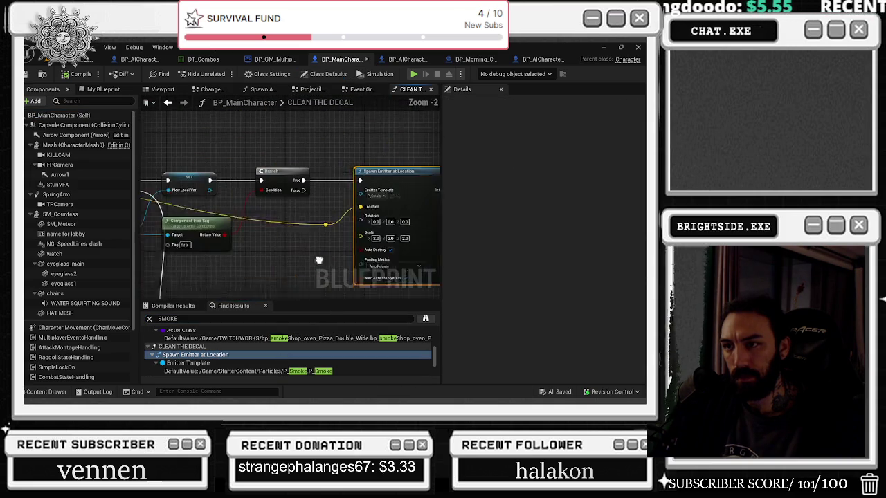
scroll(371, 199, down, 5)
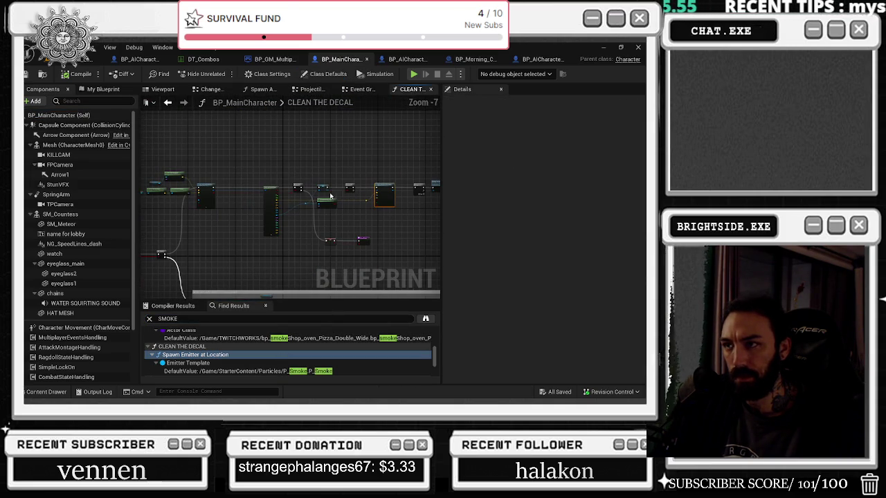
scroll(331, 192, up, 3)
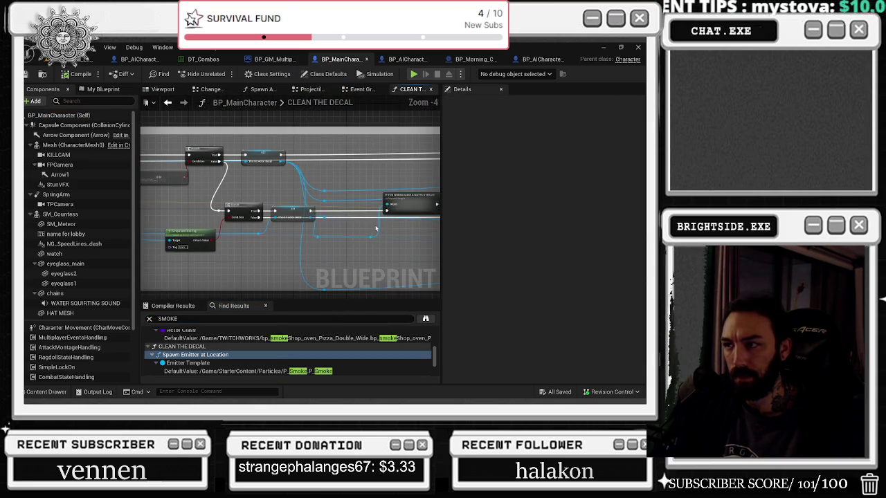
drag(386, 234, 331, 252)
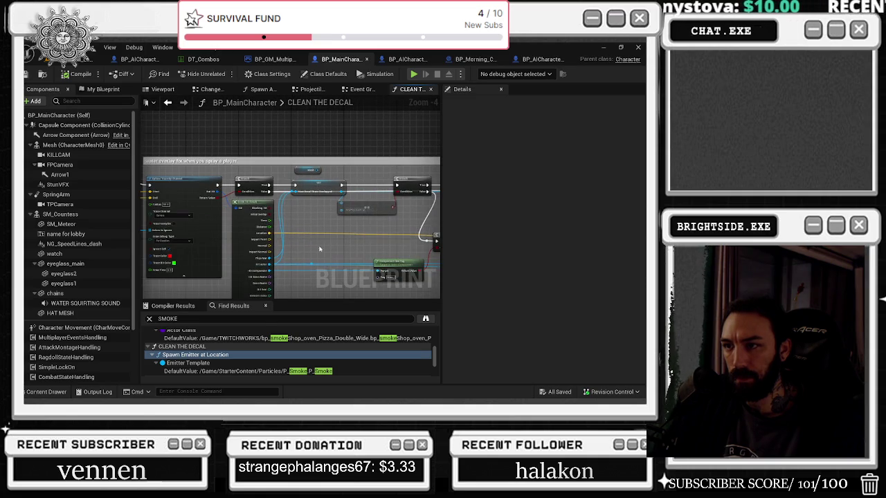
mouse_move(297, 225)
mouse_down()
mouse_move(376, 253)
mouse_move(280, 241)
mouse_up()
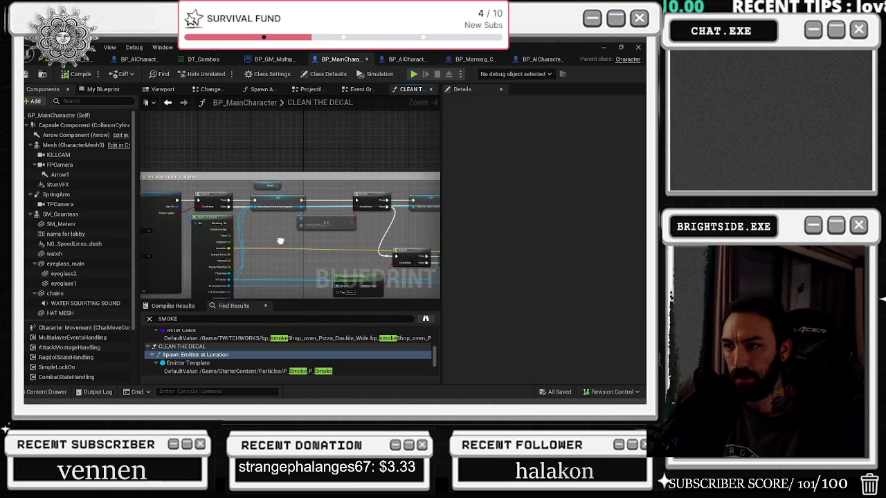
scroll(280, 240, up, 2)
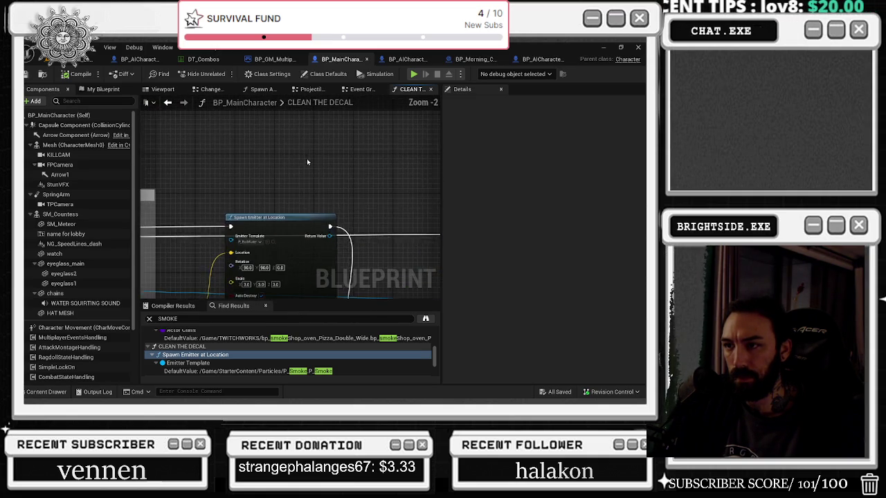
click(263, 209)
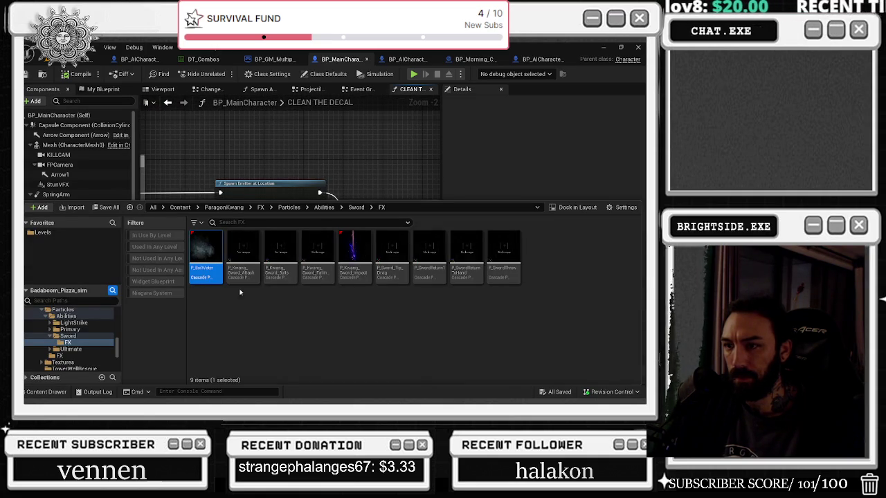
Step: Open P_BoilWater from the Sword FX folder in the Cascade editor
double_click(213, 268)
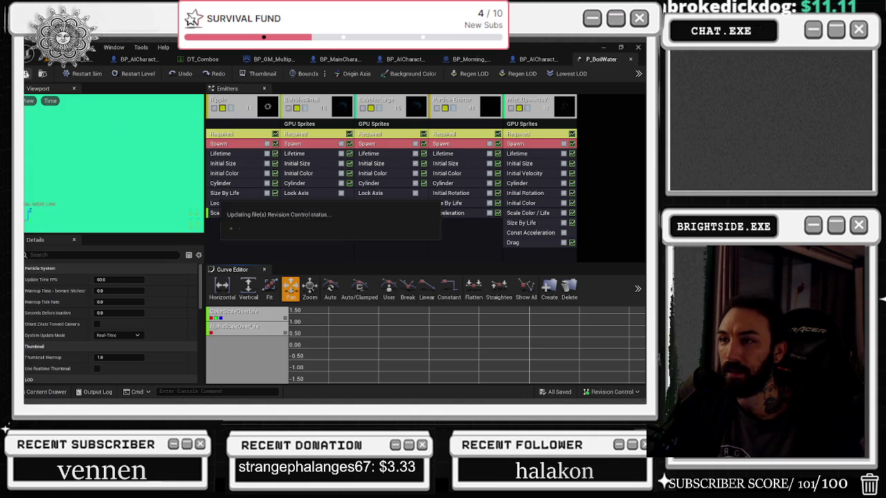
Step: Inspect the Ripple, BubblesSmall and BubblesLarge emitters' spawn-rate scale, significance and detail modes
click(234, 99)
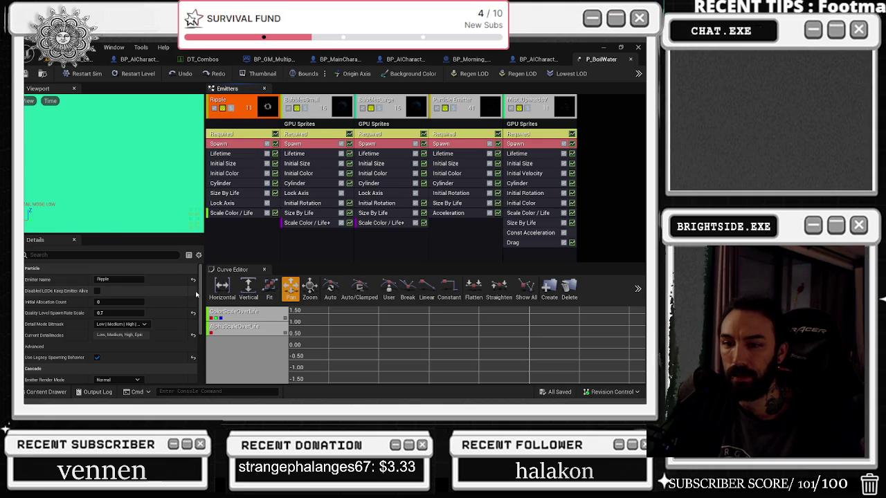
scroll(161, 327, down, 5)
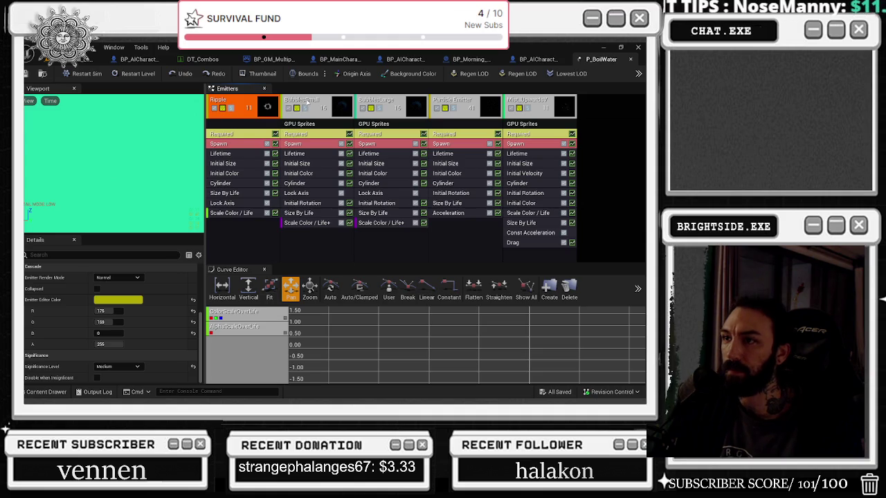
click(309, 102)
scroll(167, 332, up, 3)
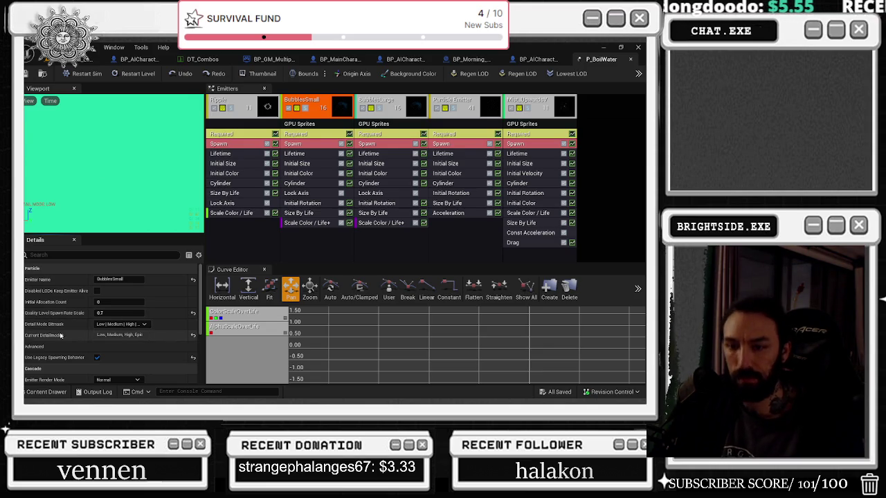
scroll(85, 362, down, 1)
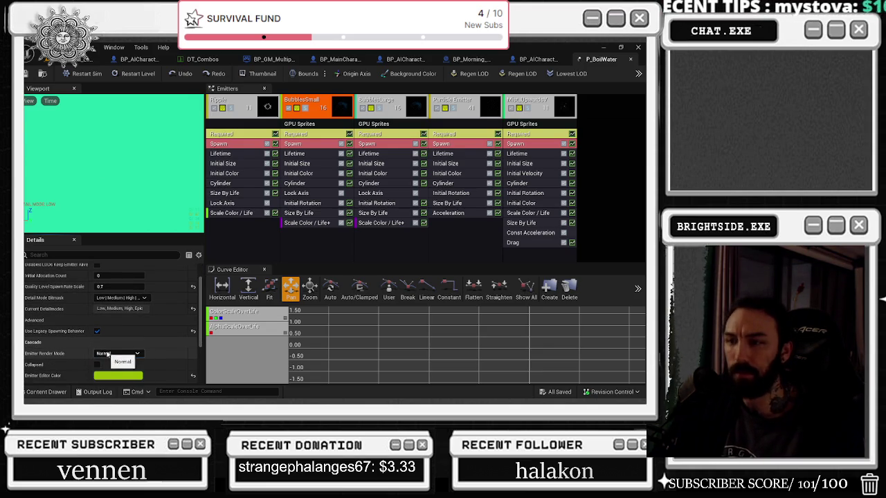
click(369, 101)
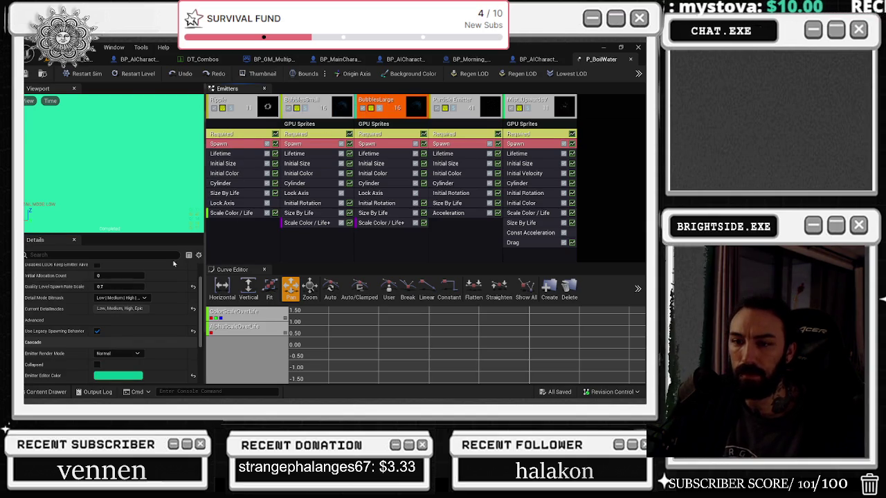
click(122, 311)
click(418, 116)
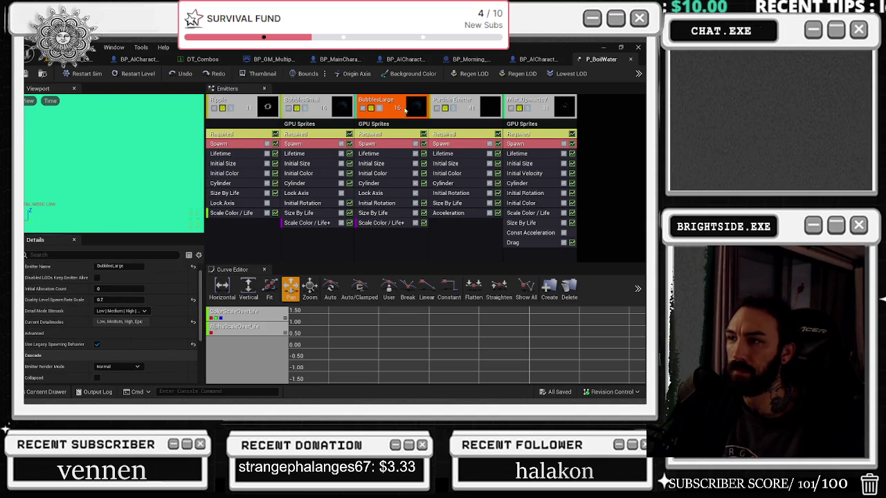
Step: Check the Particle Emitter and Mist_UpwardsV settings, then return to the level with the Content Drawer open
click(333, 103)
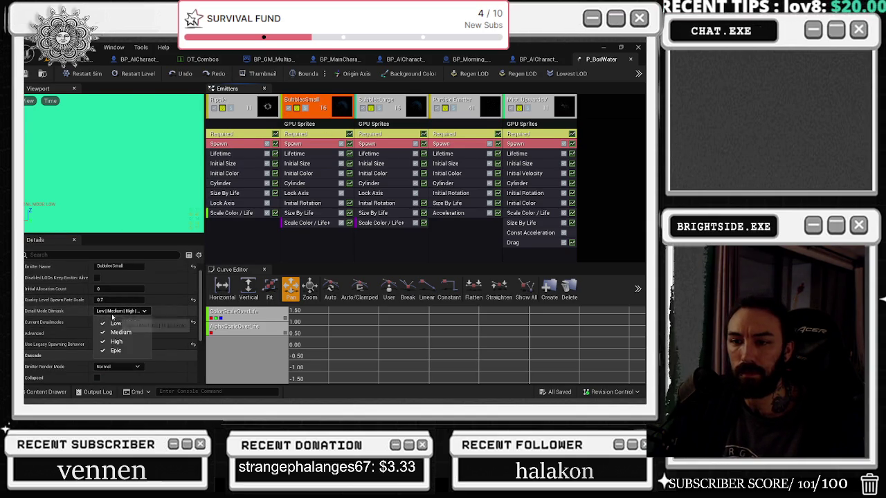
click(453, 103)
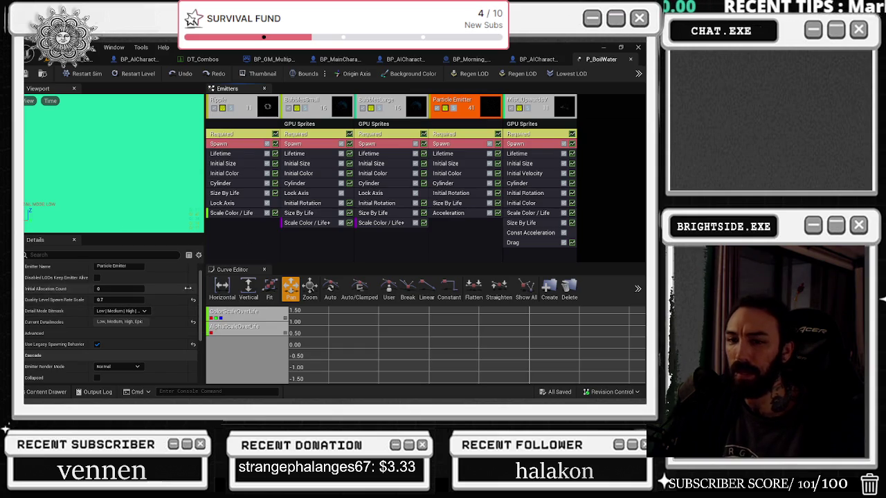
click(548, 103)
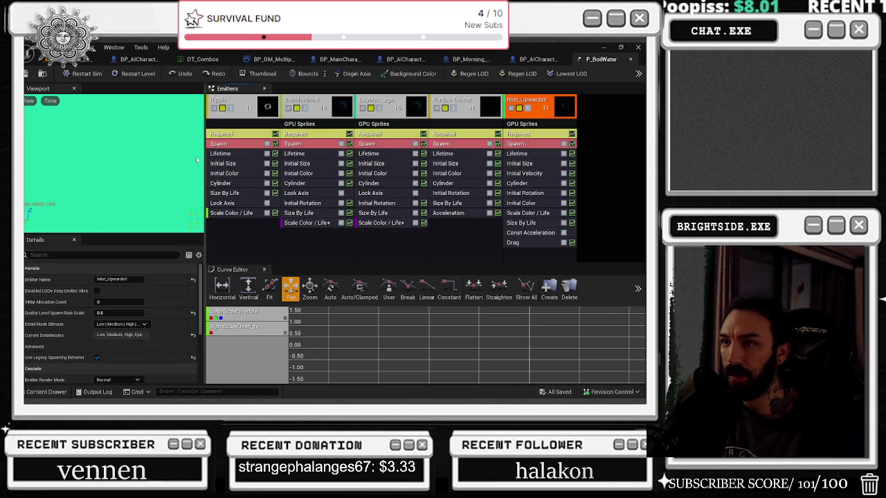
click(244, 103)
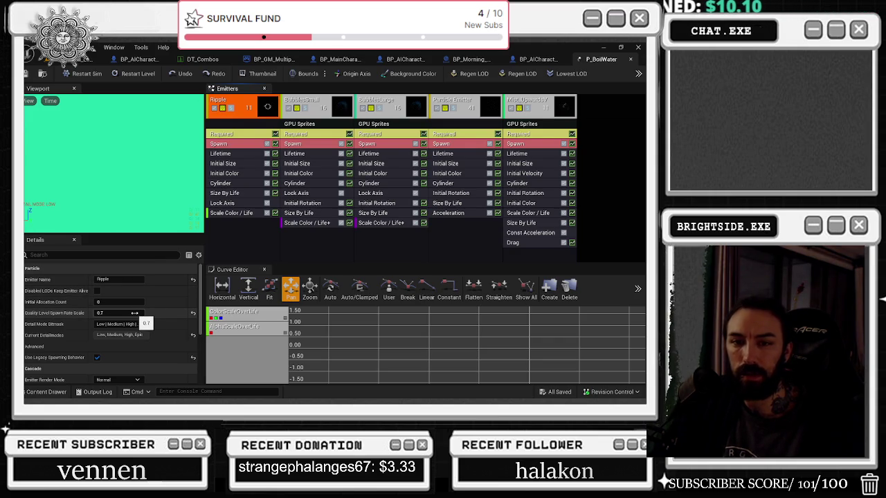
scroll(159, 304, down, 5)
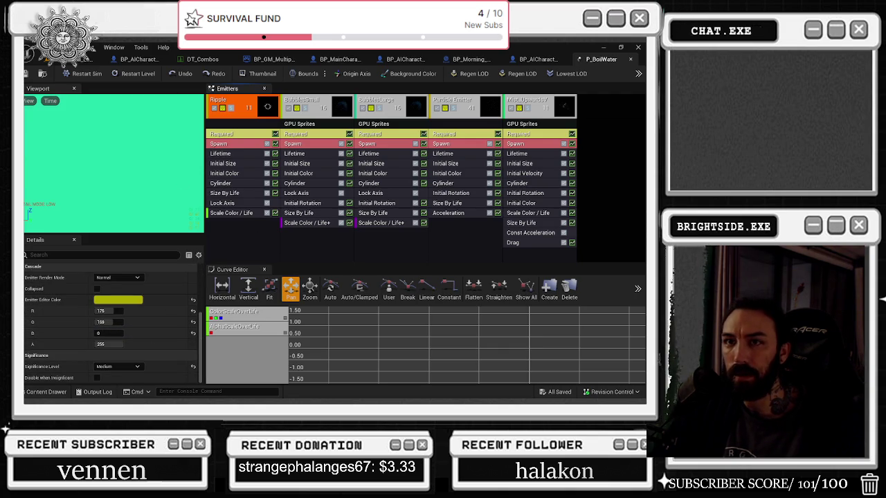
click(81, 59)
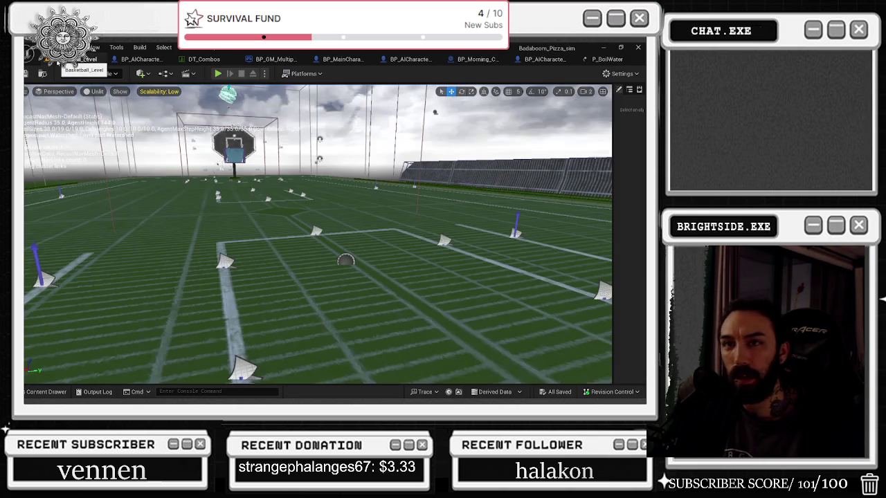
click(67, 393)
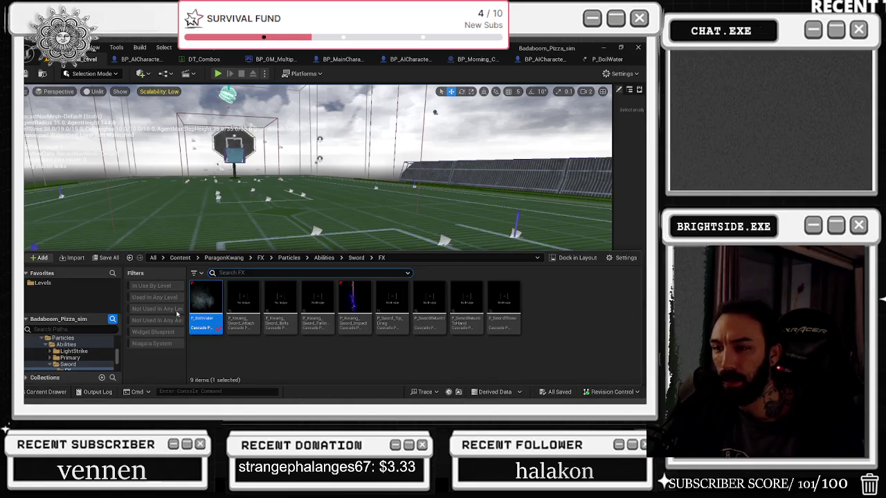
Step: Open the Demonstration level from Levels and glance at the Scalability settings
click(42, 283)
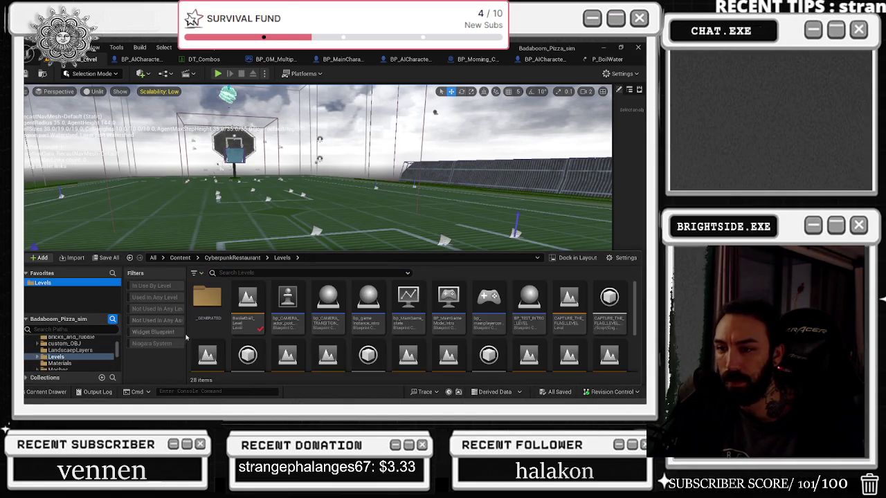
scroll(352, 335, down, 2)
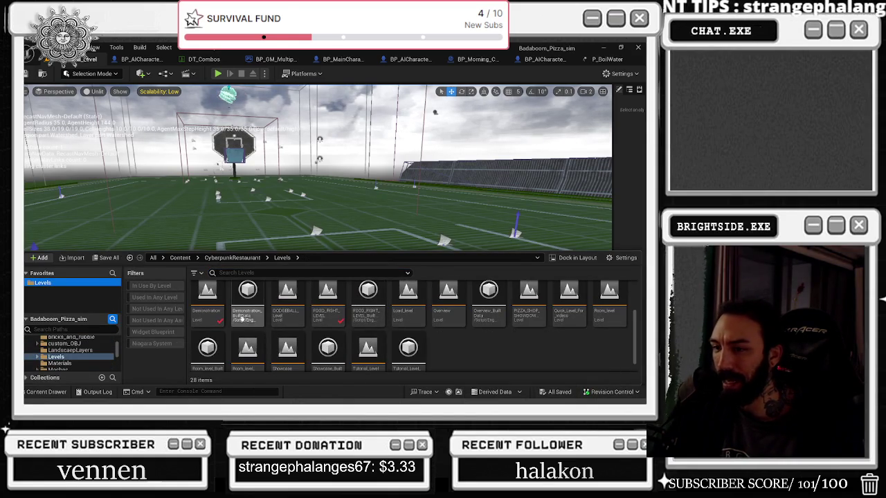
double_click(207, 301)
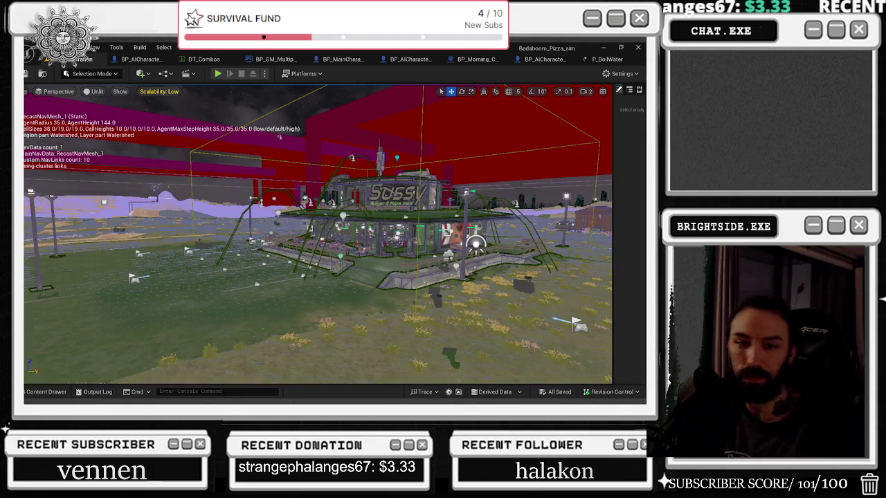
click(159, 91)
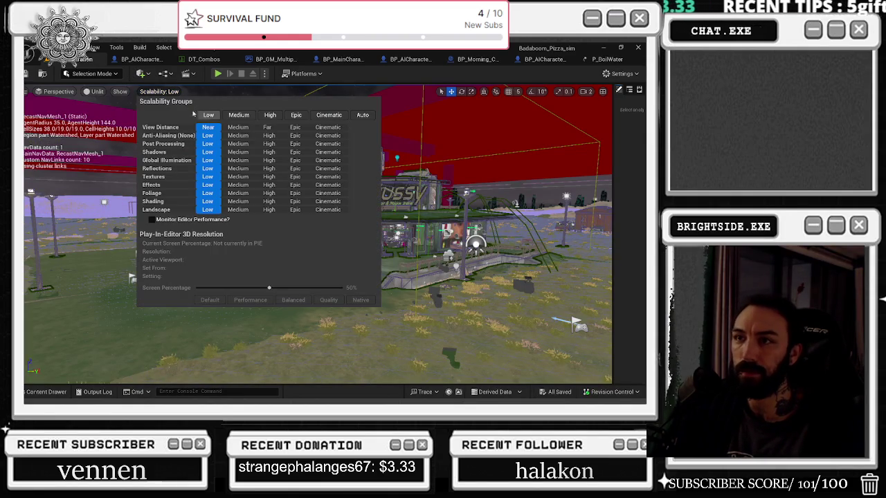
key(Escape)
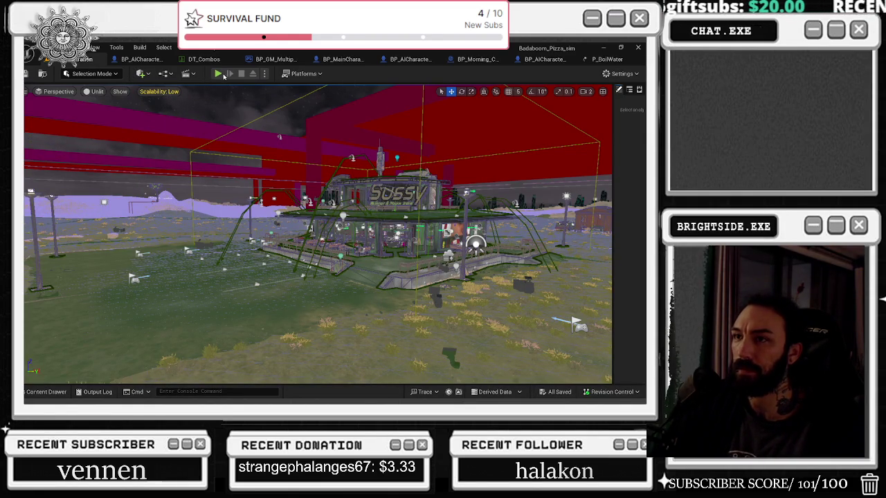
key(alt+p)
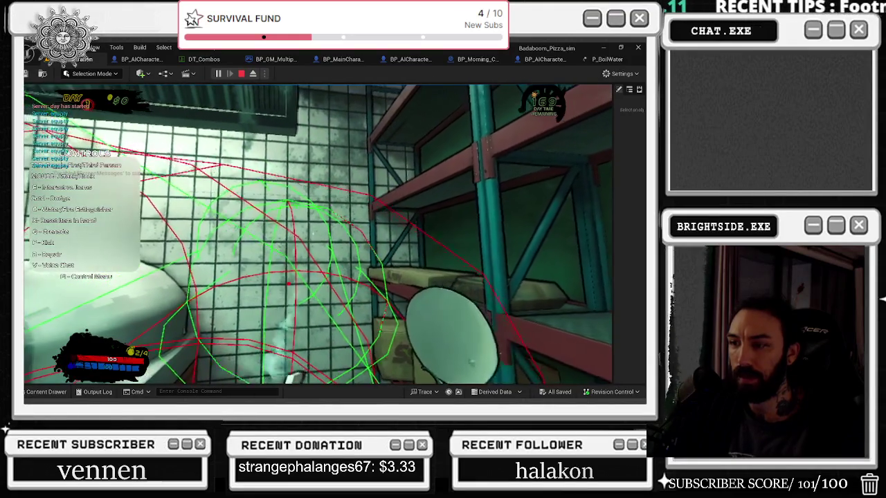
Step: Review the in-game settings menu and check CPU and memory usage in Task Manager
key(Escape)
click(342, 233)
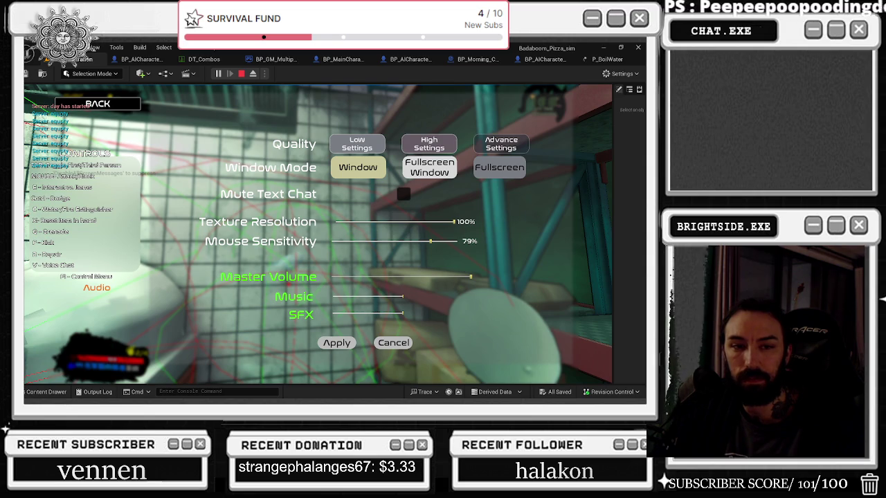
key(ctrl+shift+Escape)
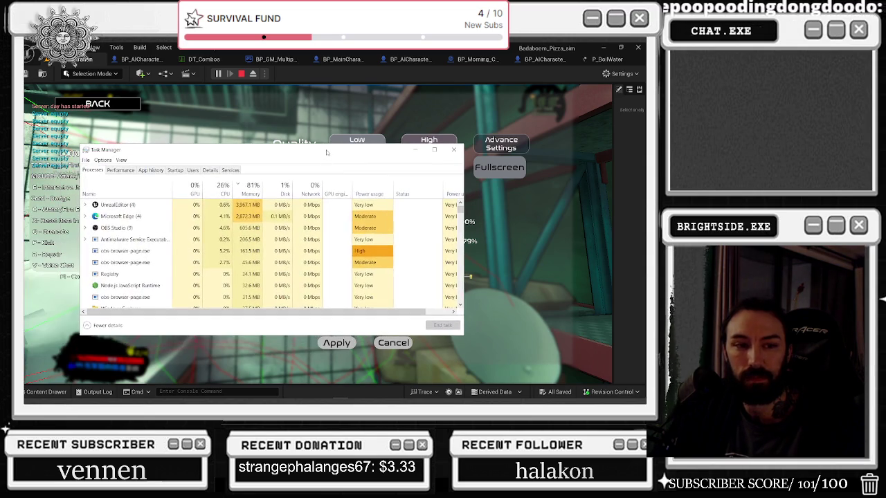
click(453, 150)
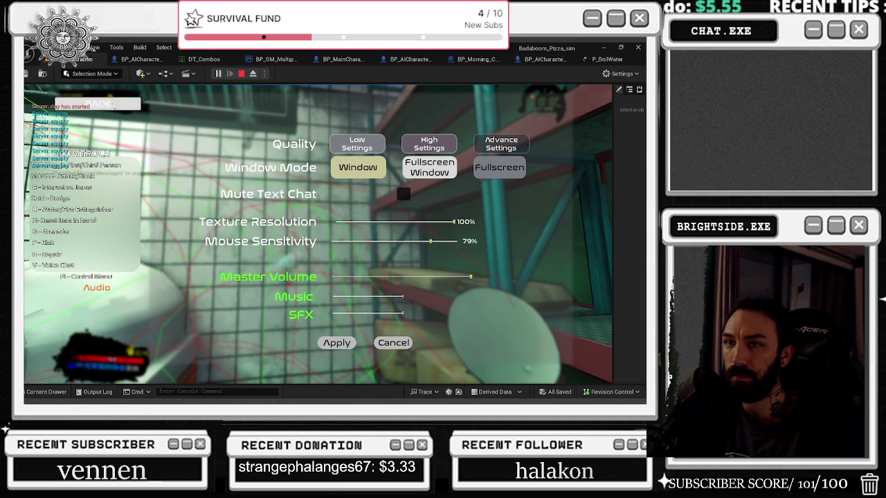
click(97, 103)
key(Escape)
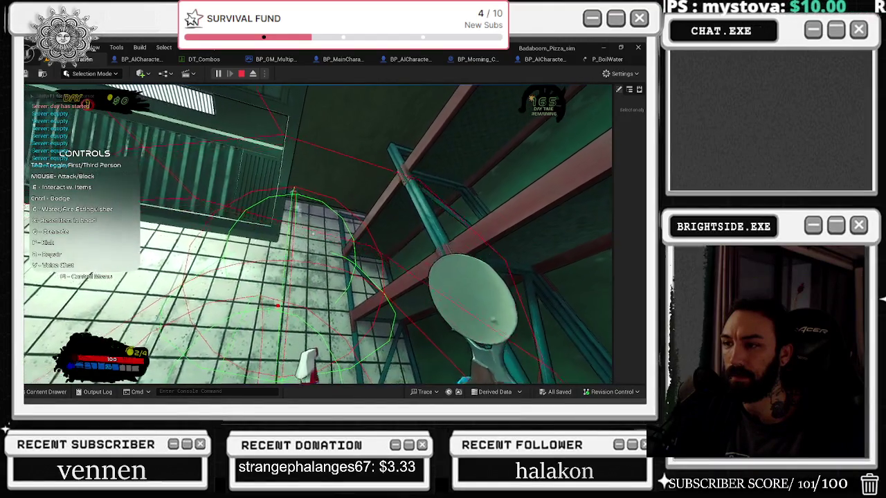
Step: Spray water with C to trigger the particle effect, then stop the play session
key(c)
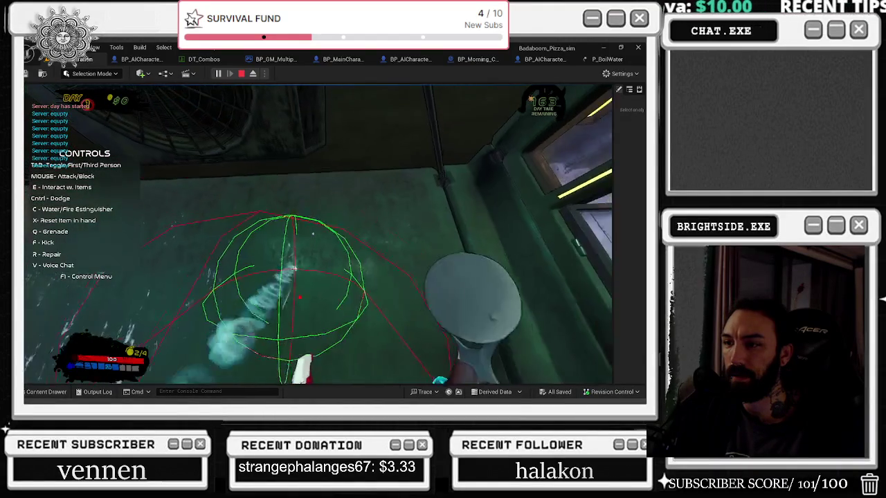
key(F1)
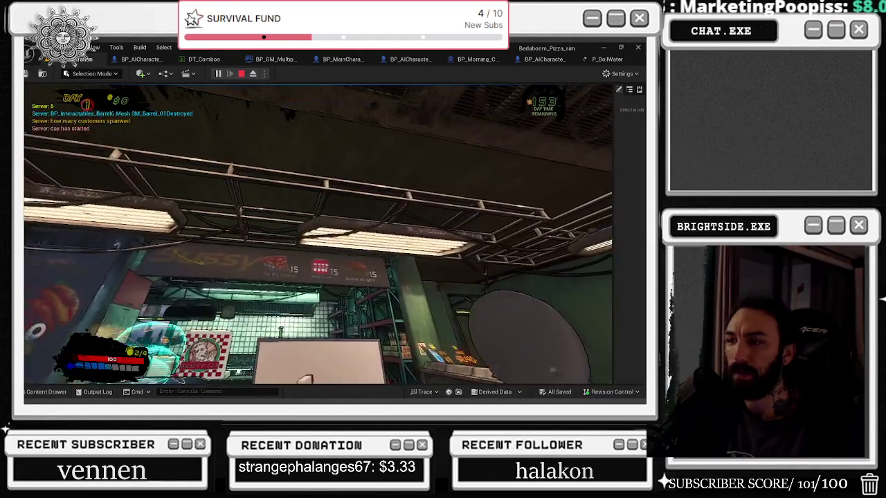
key(Escape)
click(341, 58)
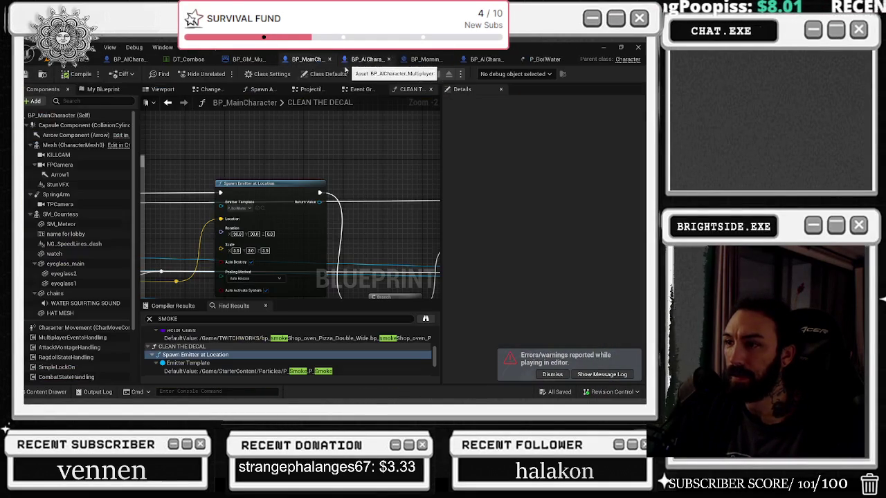
Step: Review the Spawn Emitter at Location node in CLEAN THE DECAL, save BP_MainCharacter, and return to P_BoilWater
scroll(296, 264, up, 2)
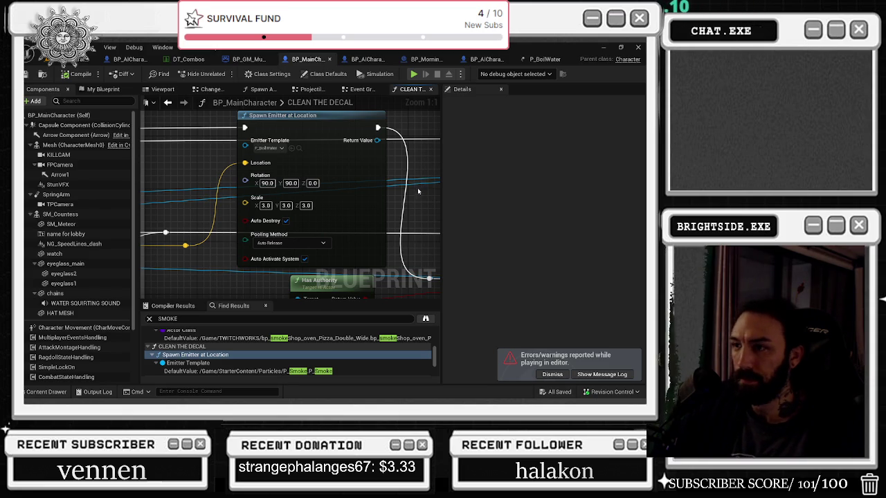
scroll(419, 190, down, 2)
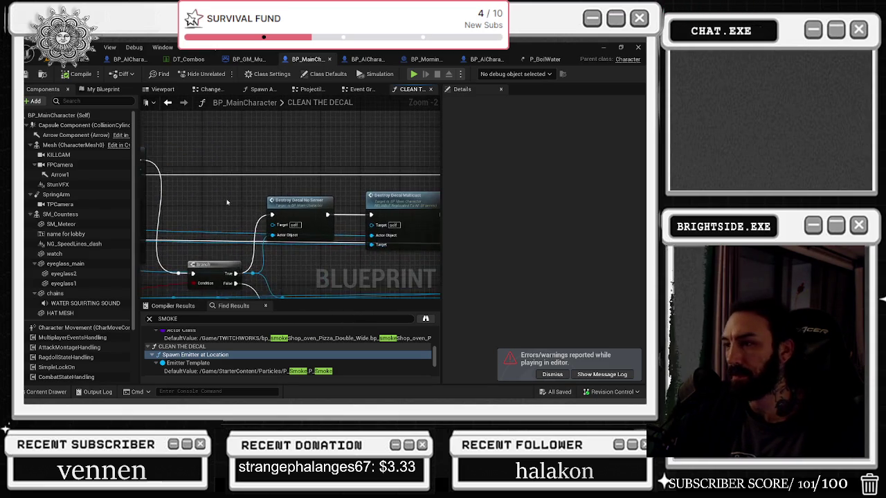
drag(216, 202, 137, 210)
mouse_move(271, 183)
mouse_down()
mouse_move(147, 188)
mouse_move(205, 178)
mouse_up()
key(ctrl+s)
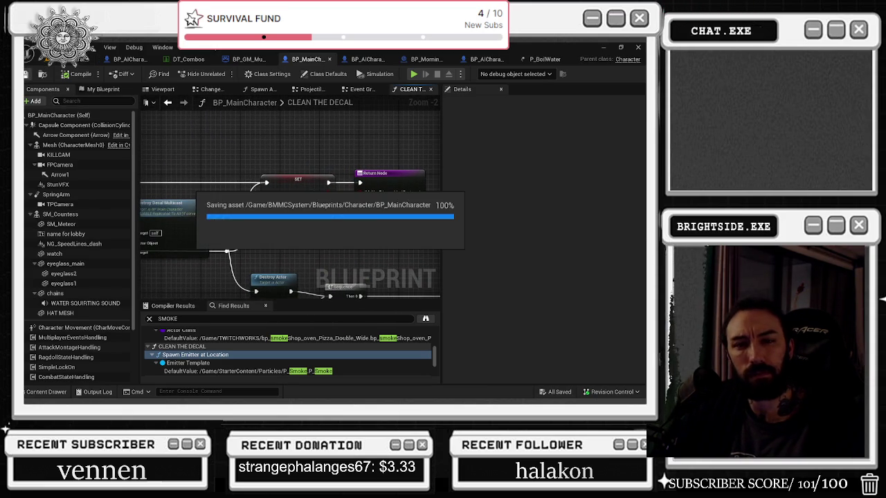
click(547, 60)
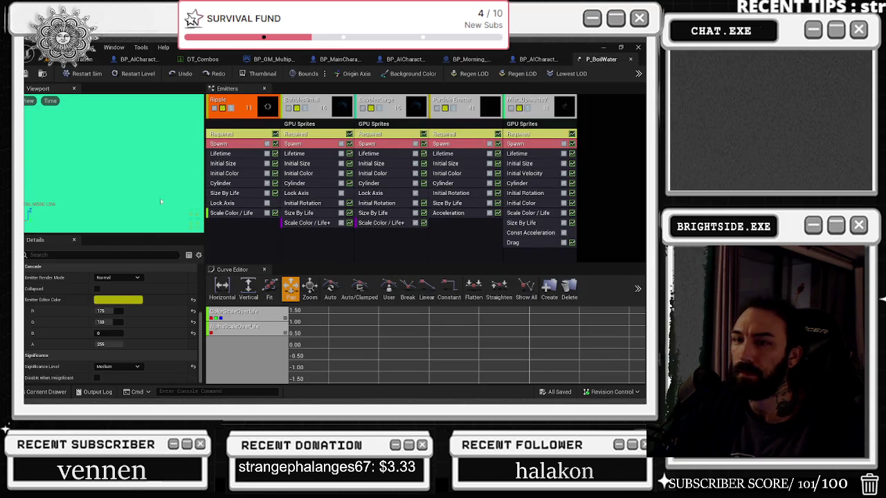
Step: Review Ripple's emitter settings, keeping Significance Level at Medium and Emitter Render Mode at Normal
click(251, 256)
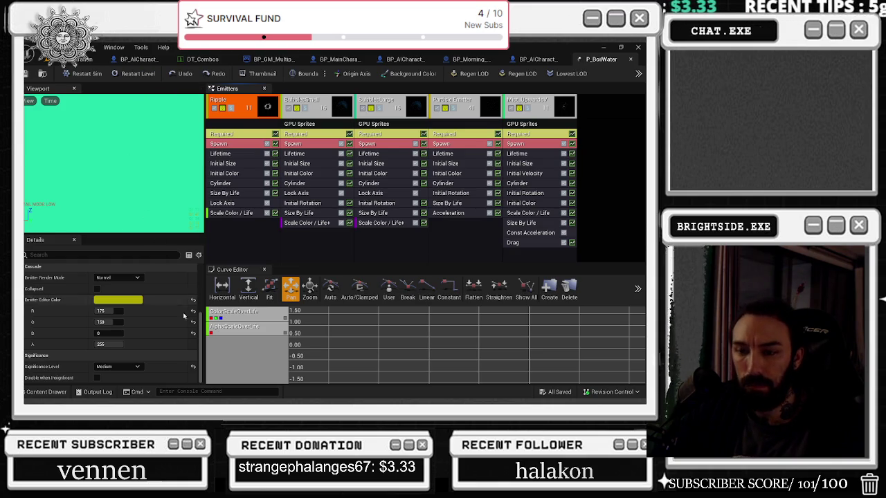
scroll(189, 337, up, 2)
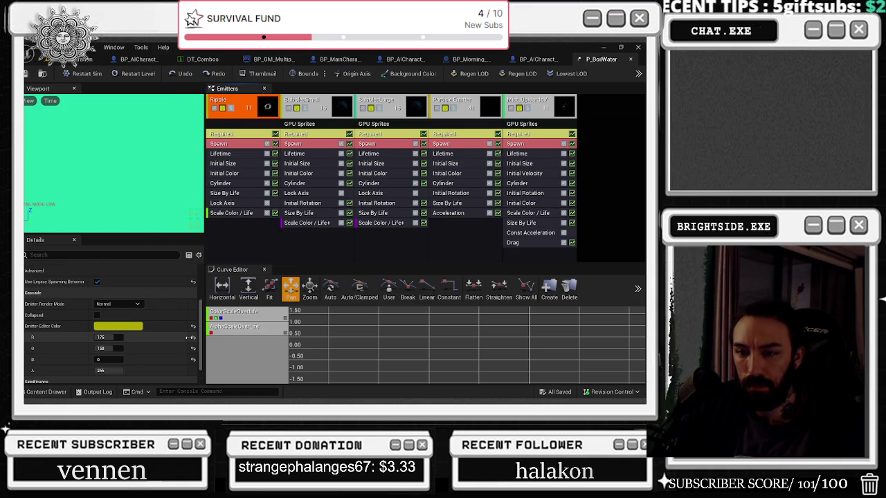
scroll(175, 337, down, 2)
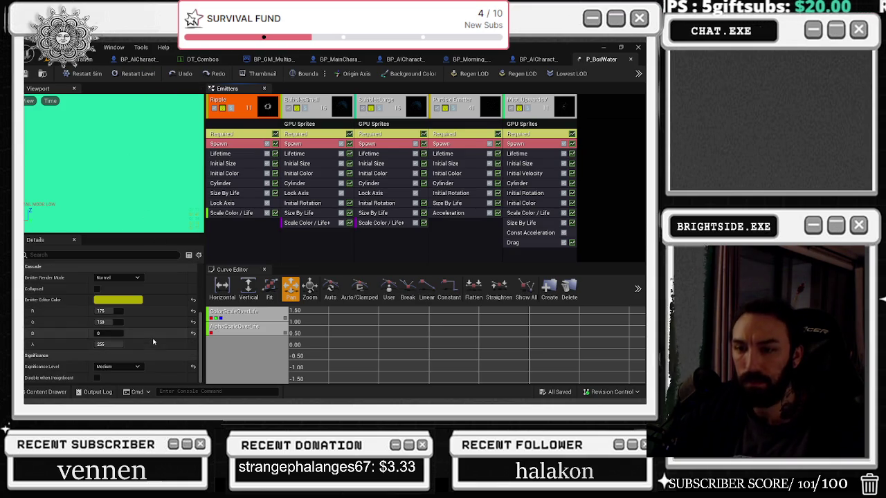
click(127, 367)
click(127, 372)
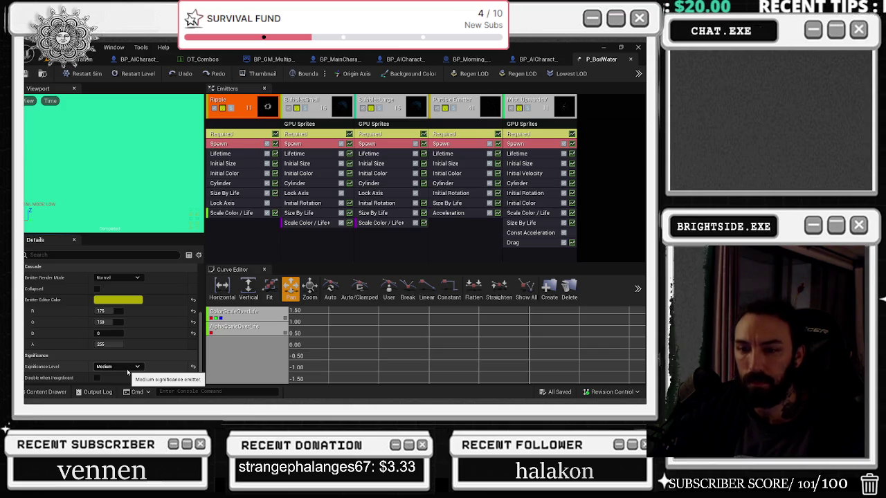
scroll(128, 360, up, 5)
click(130, 344)
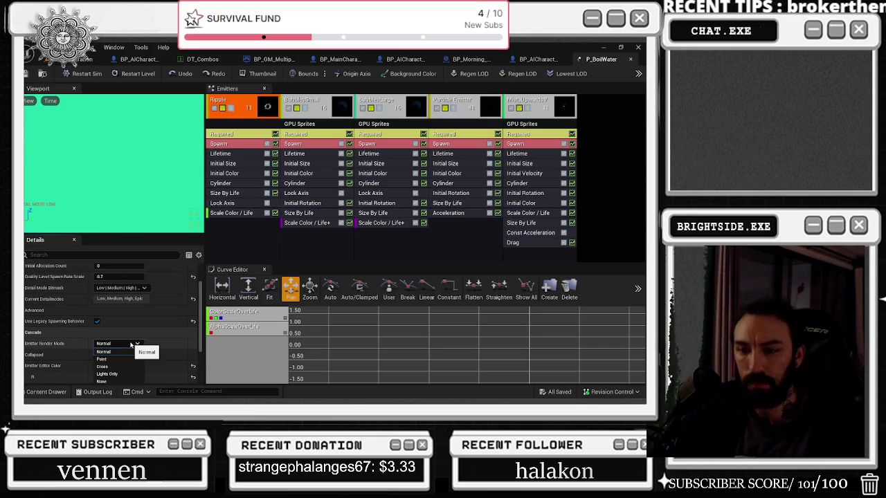
click(132, 344)
Step: Inspect the BubblesSmall emitter's modules, show the FX particle assets, and return to the level editor
scroll(139, 325, up, 3)
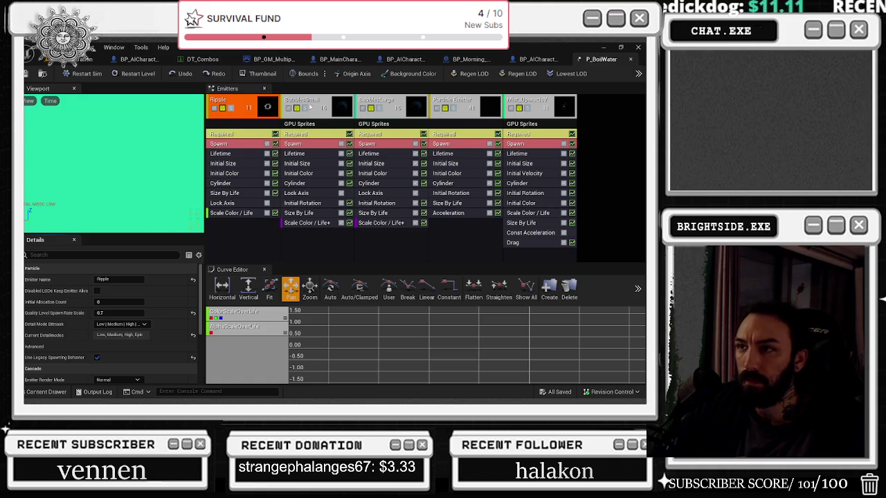
click(309, 101)
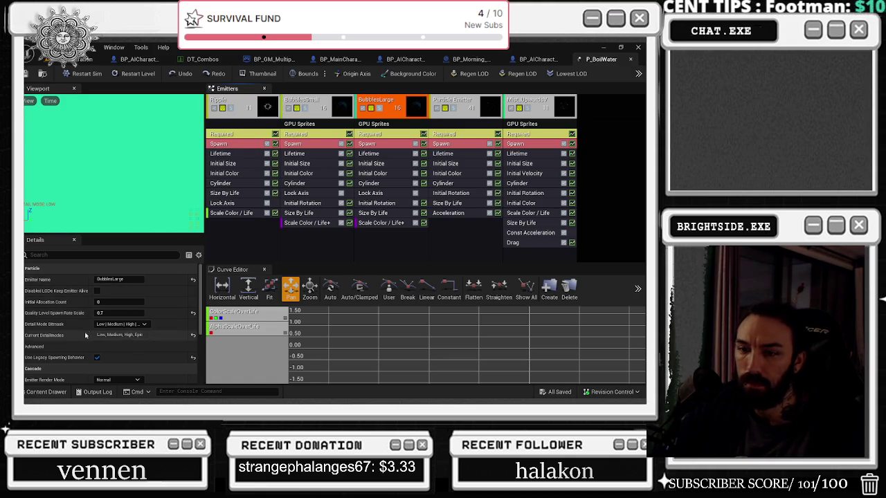
mouse_move(43, 304)
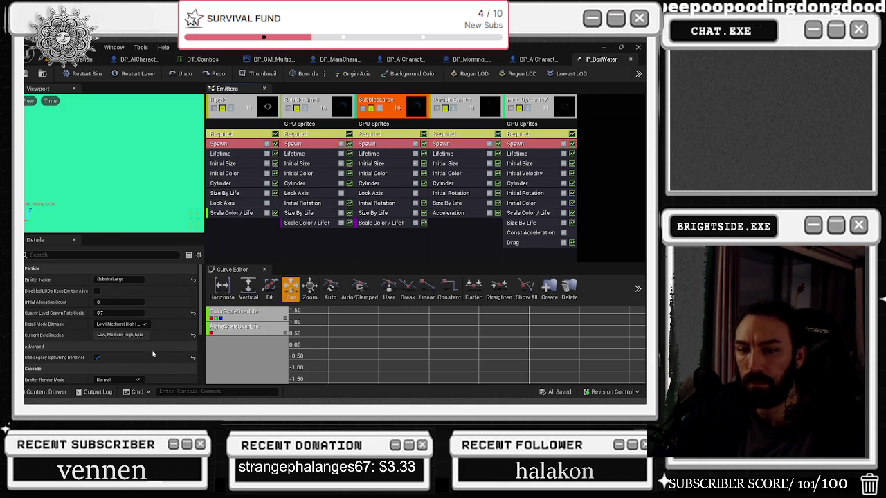
scroll(152, 355, down, 2)
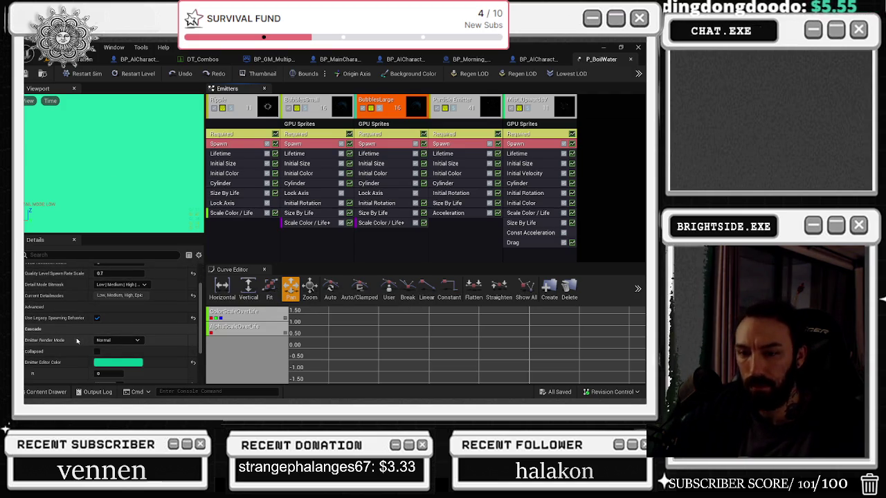
scroll(170, 337, down, 3)
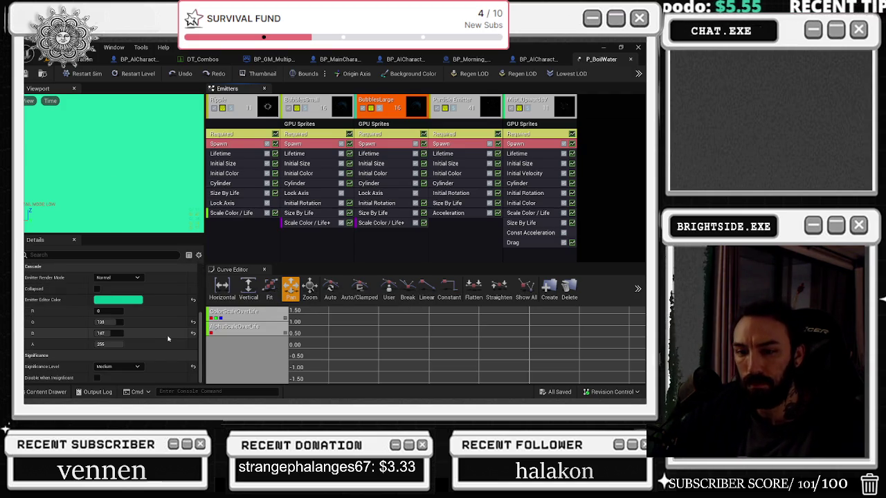
right_click(302, 252)
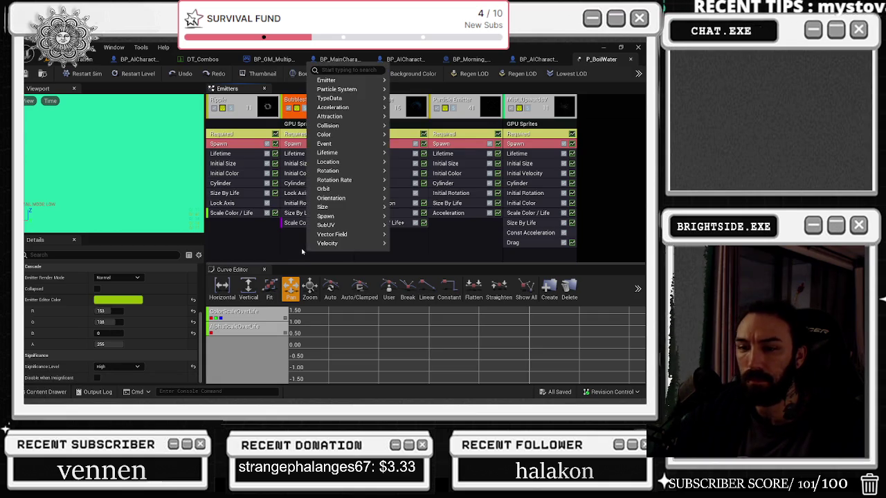
click(297, 249)
key(ctrl+space)
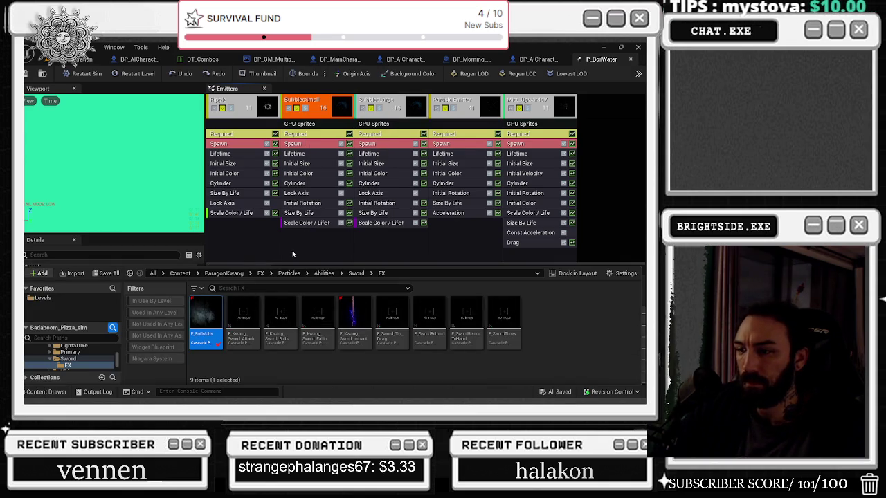
click(90, 59)
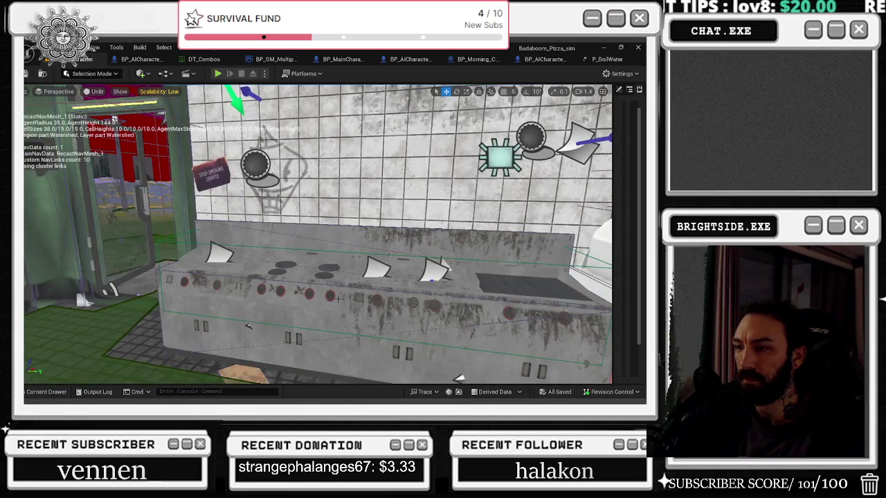
Step: Open the stove counter's bp_oven_for_hamburger_pizza Blueprint with Ctrl+E and close a spare graph tab
click(338, 302)
key(ctrl+e)
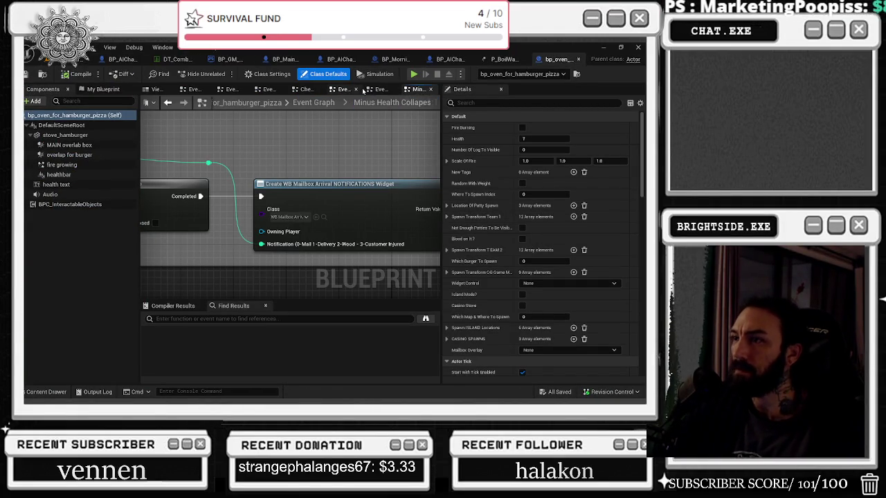
click(357, 90)
Step: Close two spare graph tabs and review the Minus The Health overlap-with-bad-guy logic
click(348, 90)
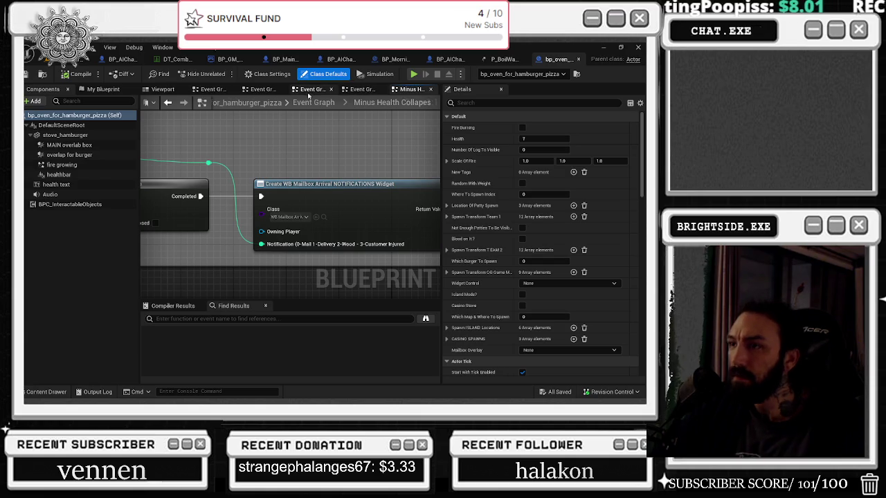
click(348, 90)
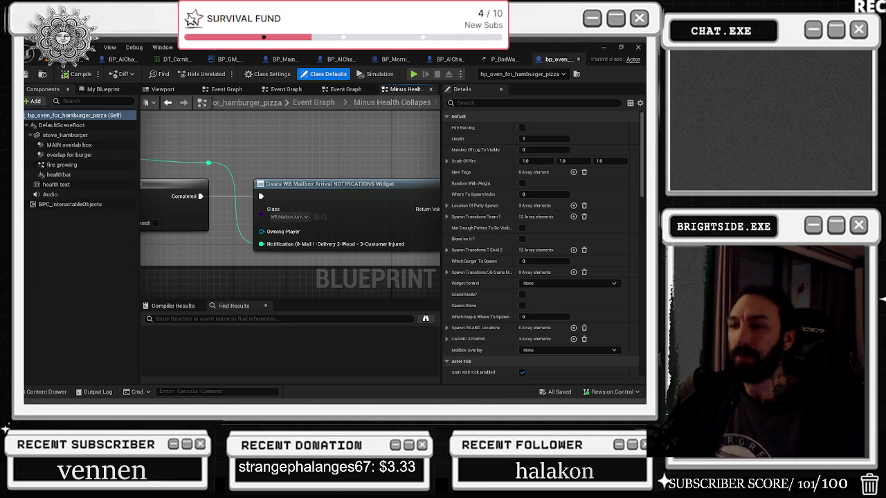
click(332, 91)
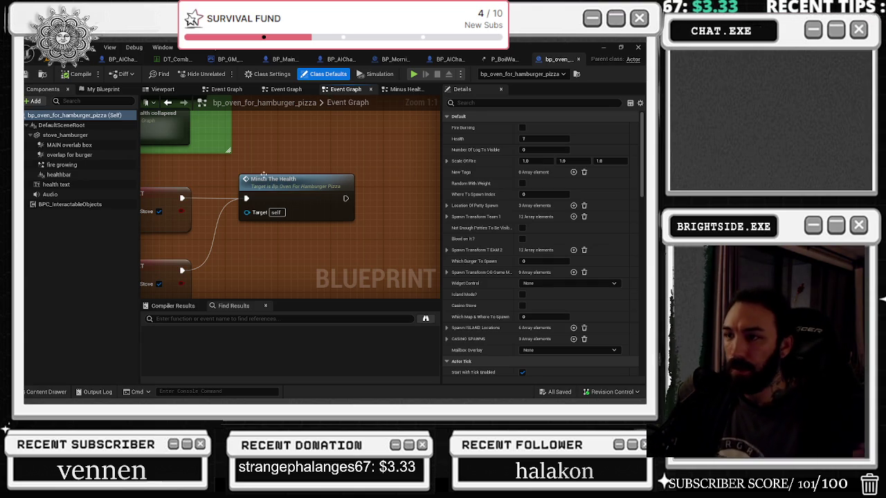
scroll(353, 187, down, 5)
mouse_move(312, 194)
mouse_down()
mouse_move(379, 202)
mouse_move(339, 181)
mouse_up()
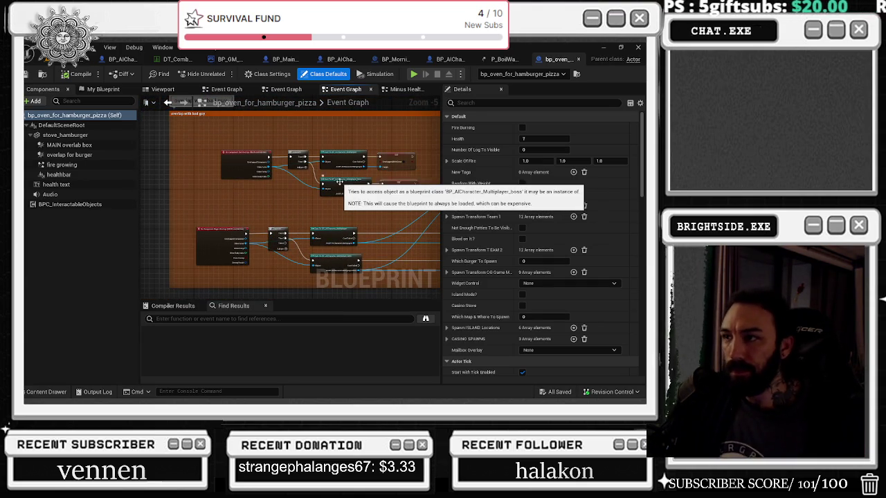
Step: Close the remaining extra Event Graphs and open P_Fire from the fire growing component's Template
click(225, 92)
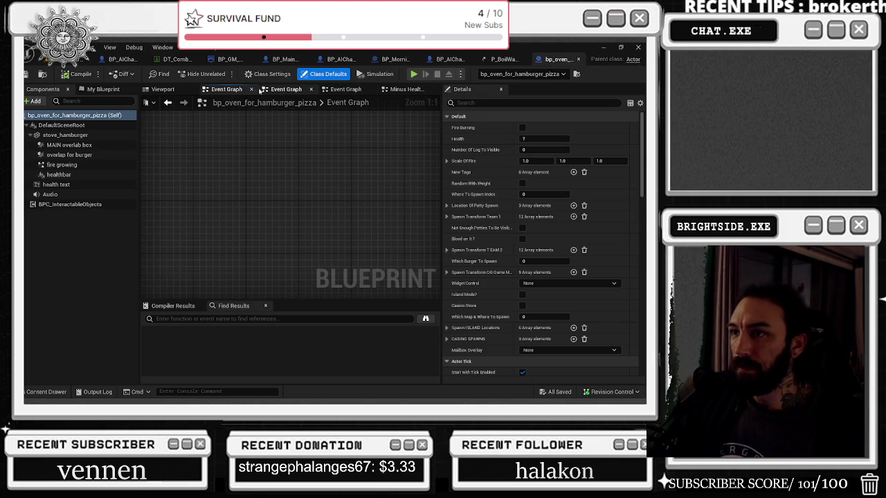
click(254, 90)
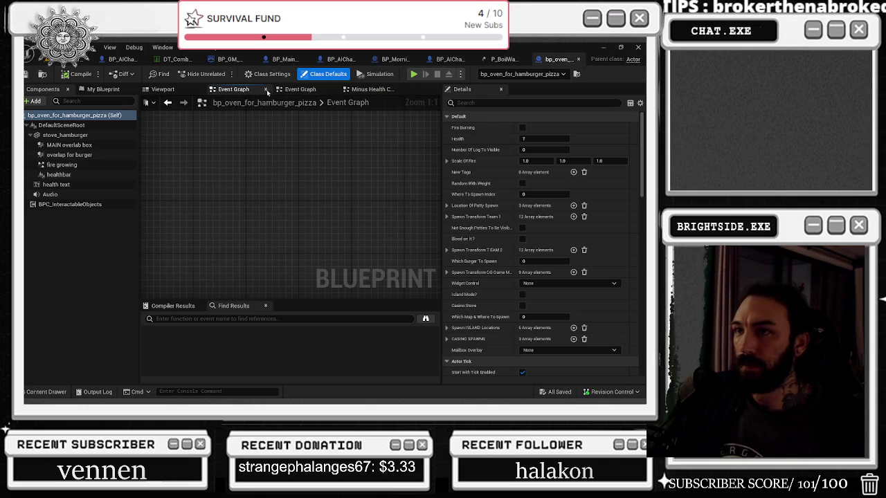
click(266, 91)
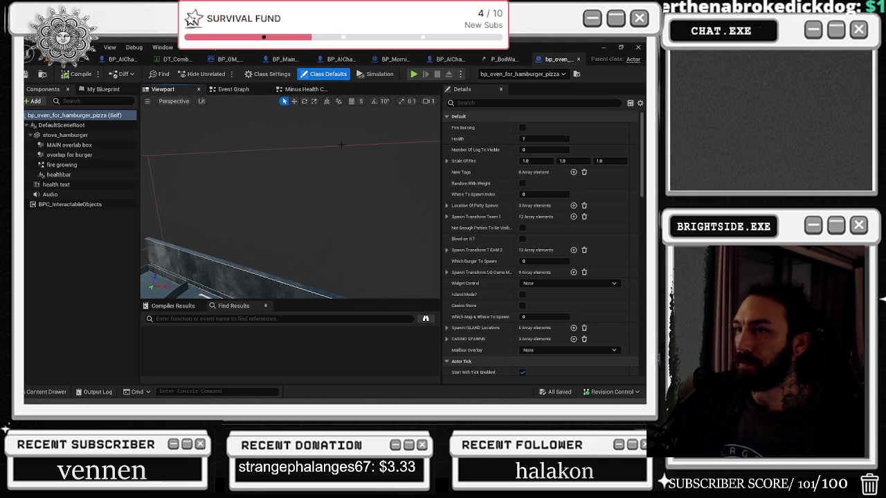
click(63, 165)
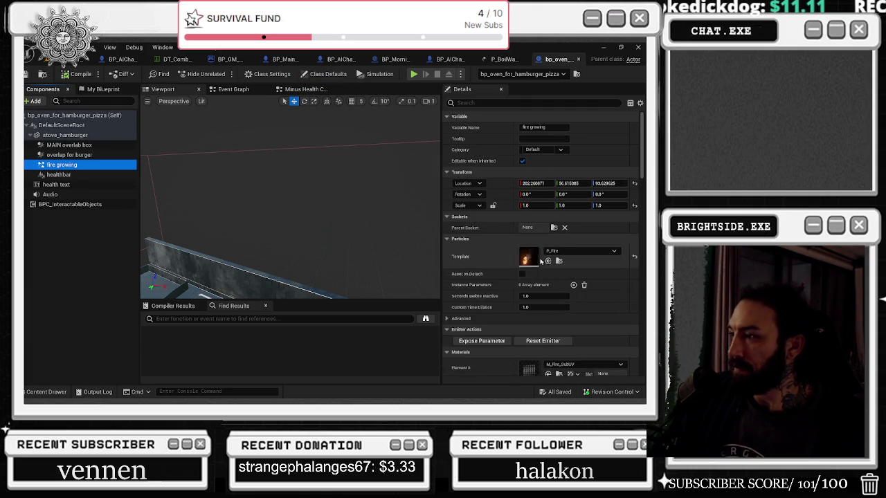
double_click(534, 260)
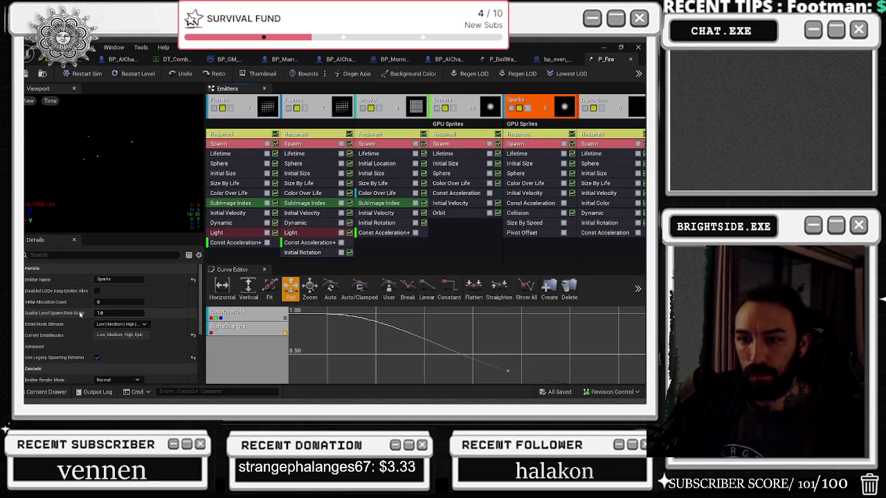
Step: Check Significance Level on the Flames, Smoke, Embers, Sparks and Distortion emitters, then close P_Fire
click(246, 101)
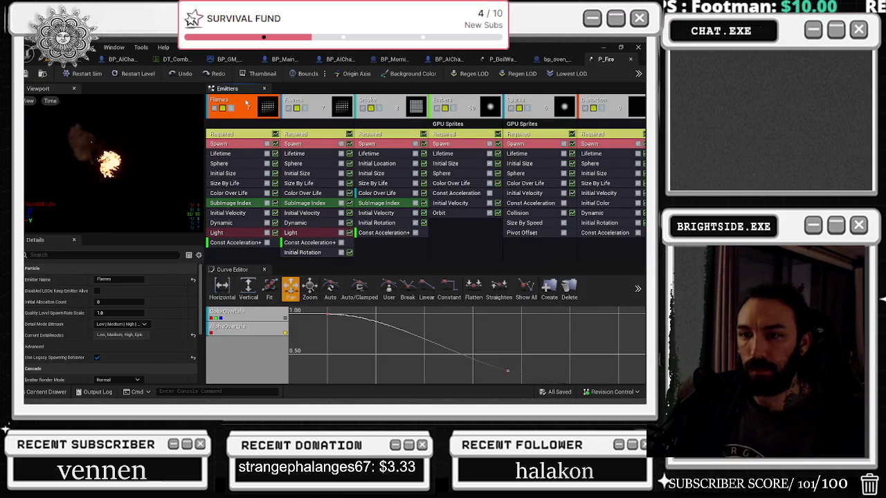
click(310, 101)
scroll(166, 300, down, 3)
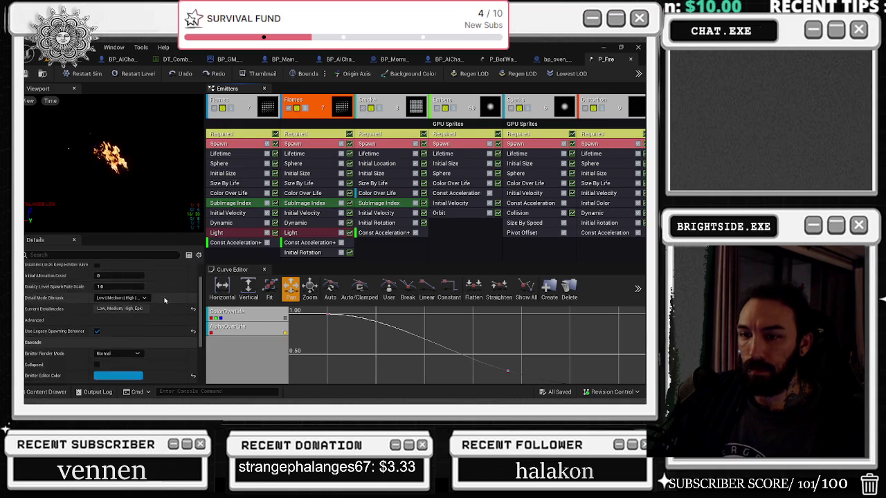
scroll(169, 302, down, 2)
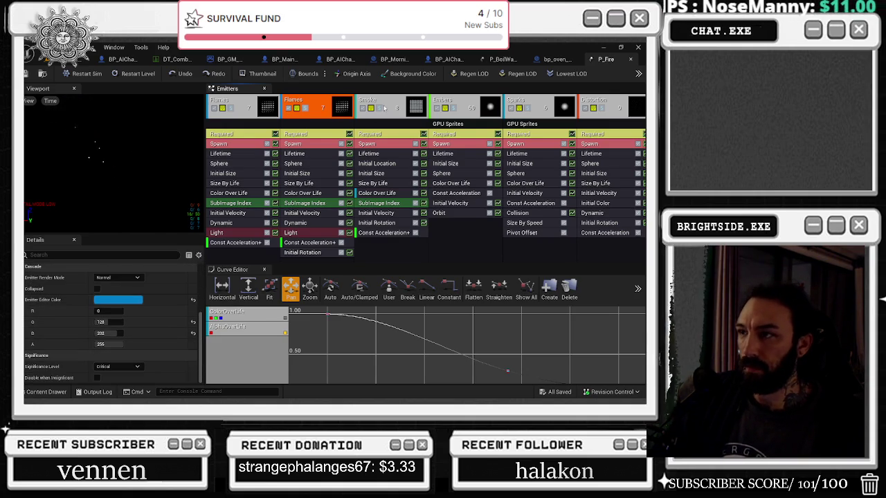
click(386, 102)
click(452, 109)
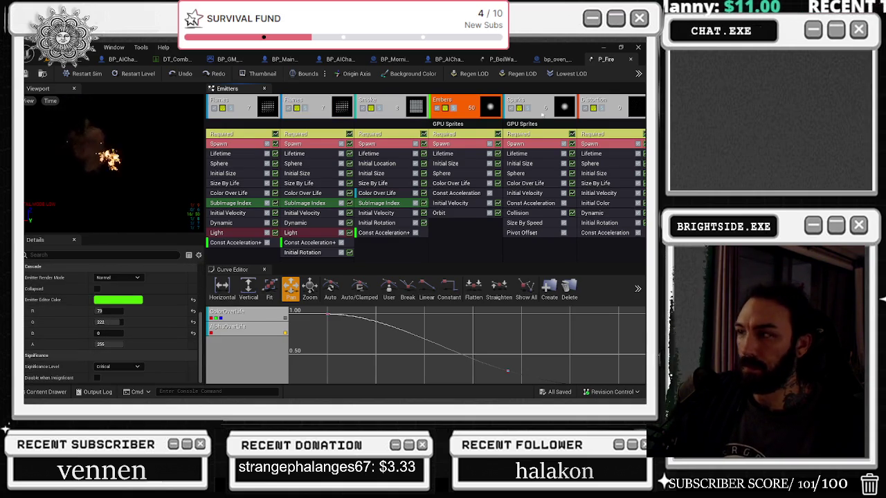
click(547, 103)
click(612, 103)
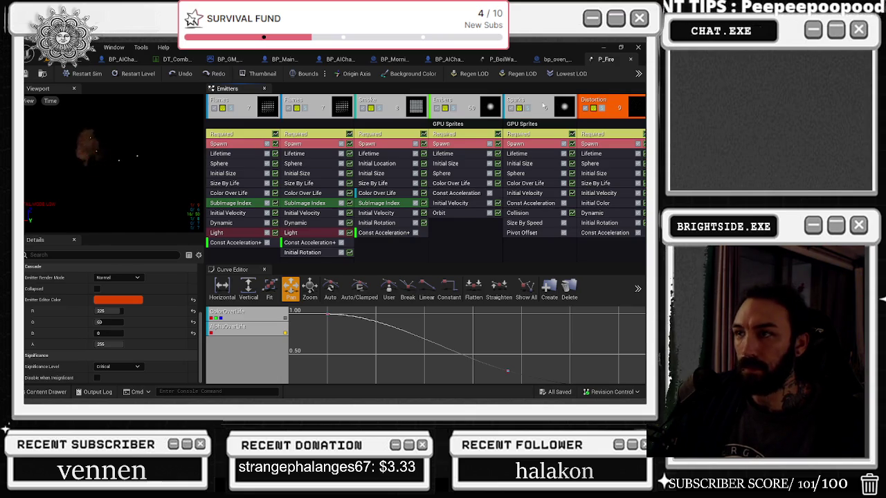
click(245, 102)
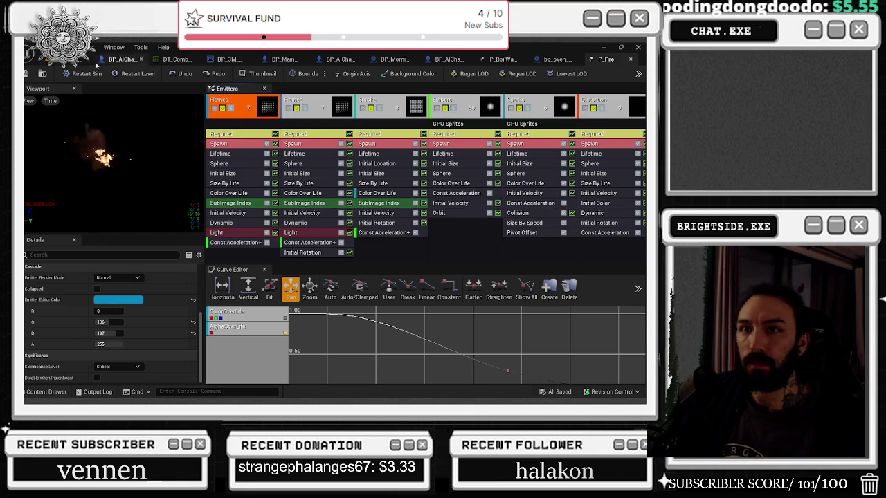
click(630, 59)
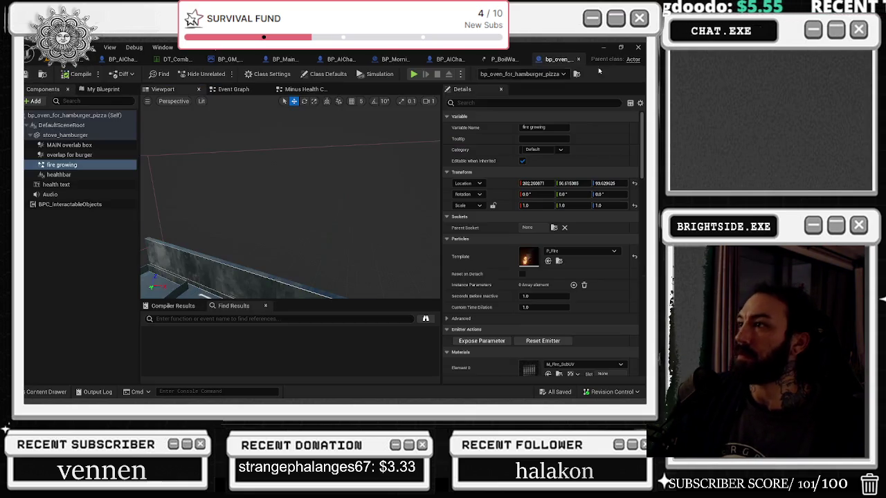
Step: In P_BoilWater, set Ripple and BubblesLarge significance to Critical and review the other emitters
click(501, 59)
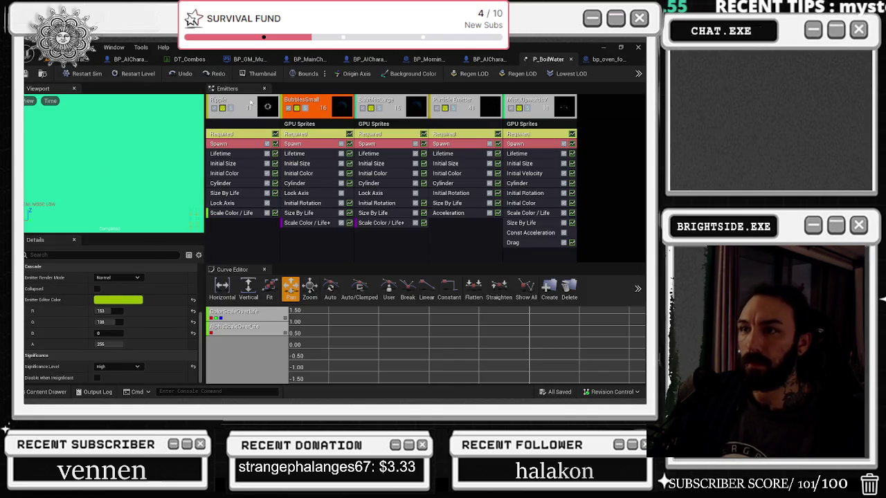
click(232, 104)
click(118, 366)
click(115, 364)
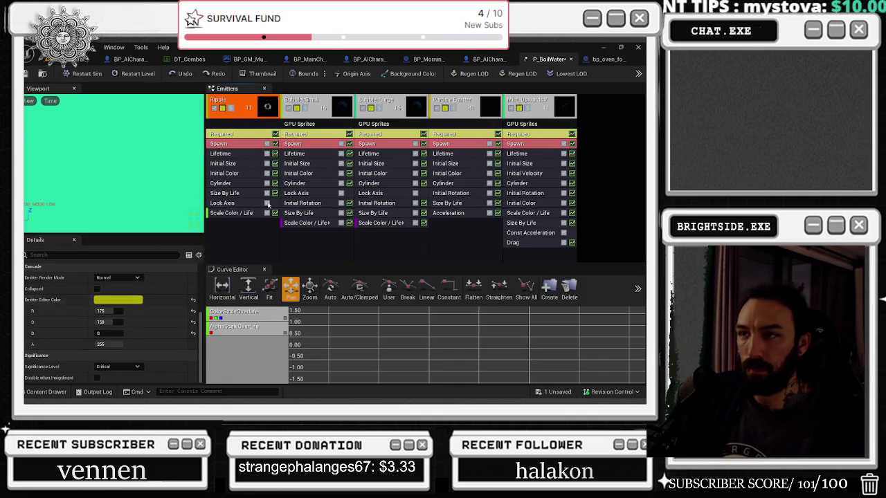
click(151, 368)
click(121, 378)
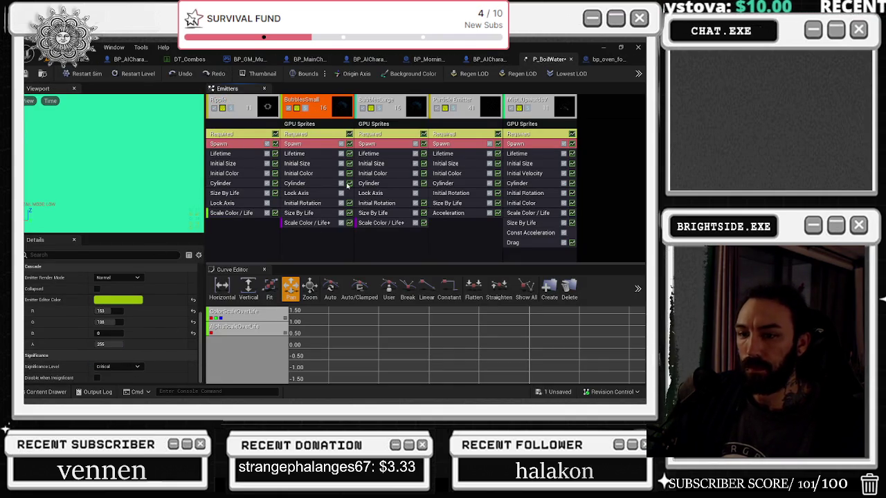
click(382, 109)
click(128, 366)
click(118, 358)
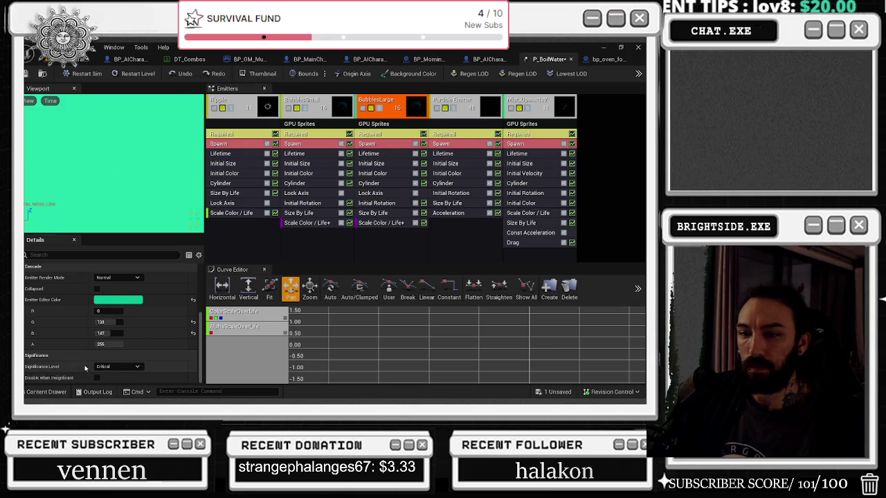
click(452, 107)
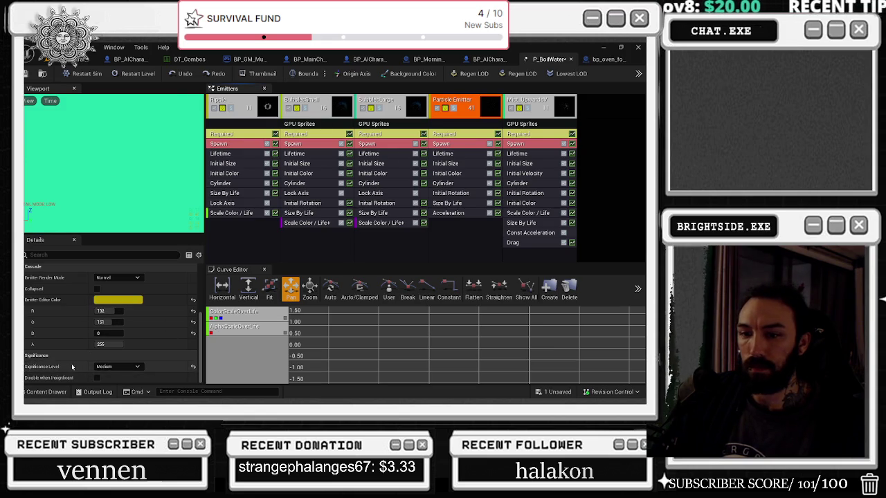
click(548, 102)
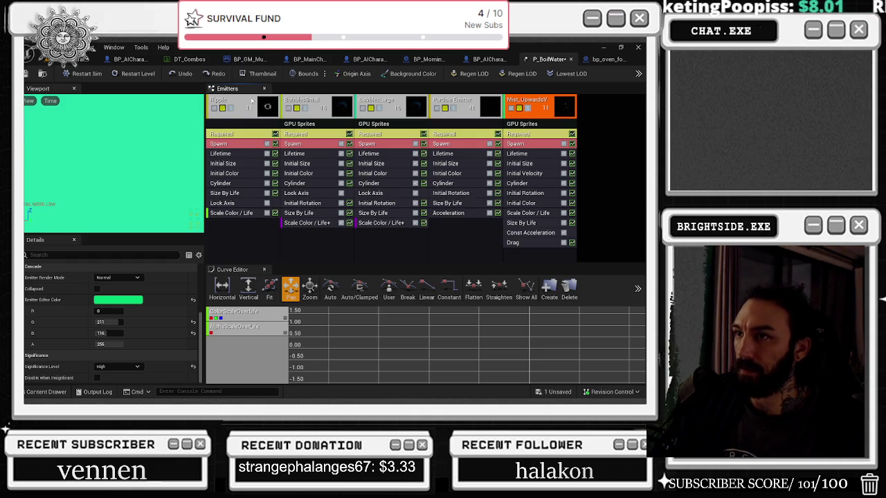
Step: Make Ripple Critical with spawn rate scale 1.0, check the other emitters' scales, and return to the level
click(247, 101)
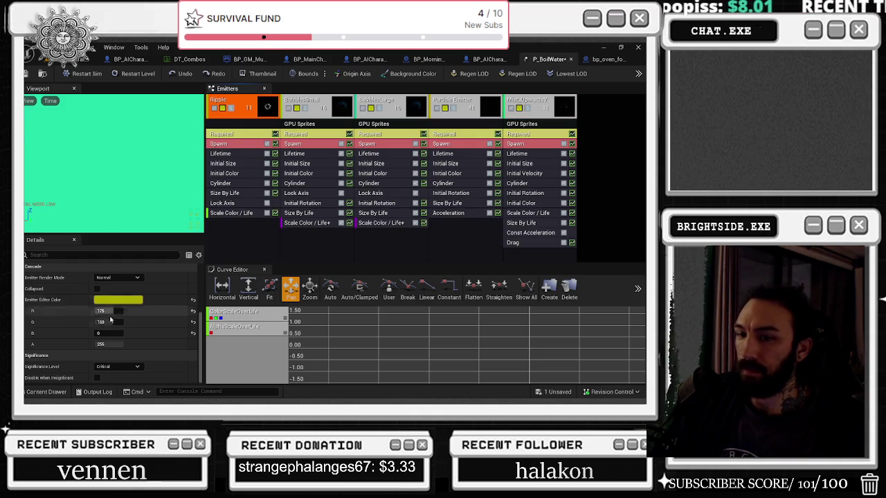
click(114, 366)
click(110, 343)
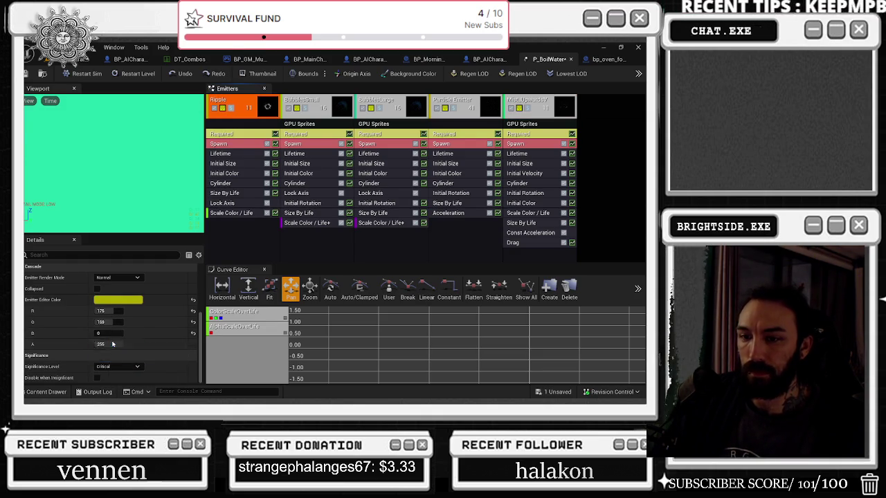
scroll(100, 311, up, 5)
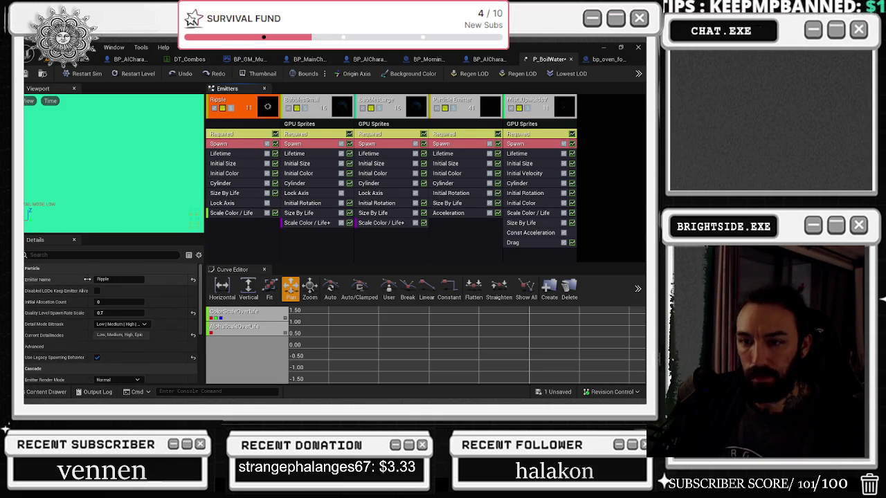
click(192, 315)
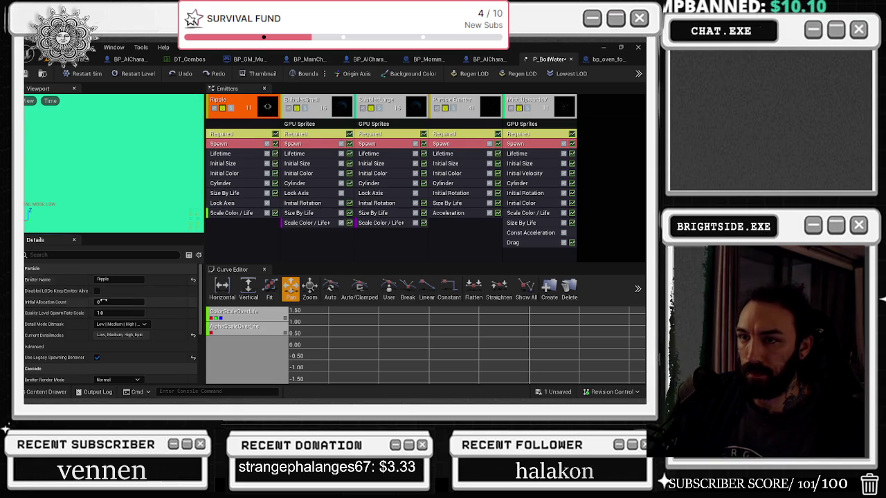
click(298, 112)
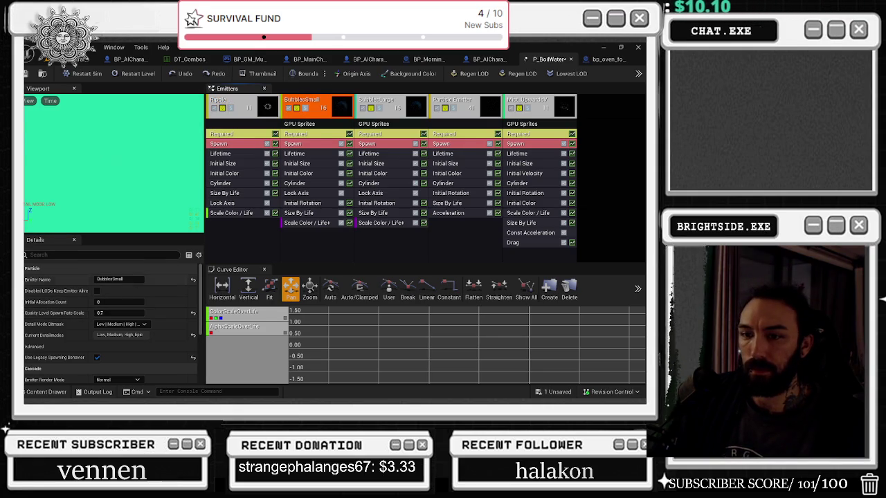
click(379, 101)
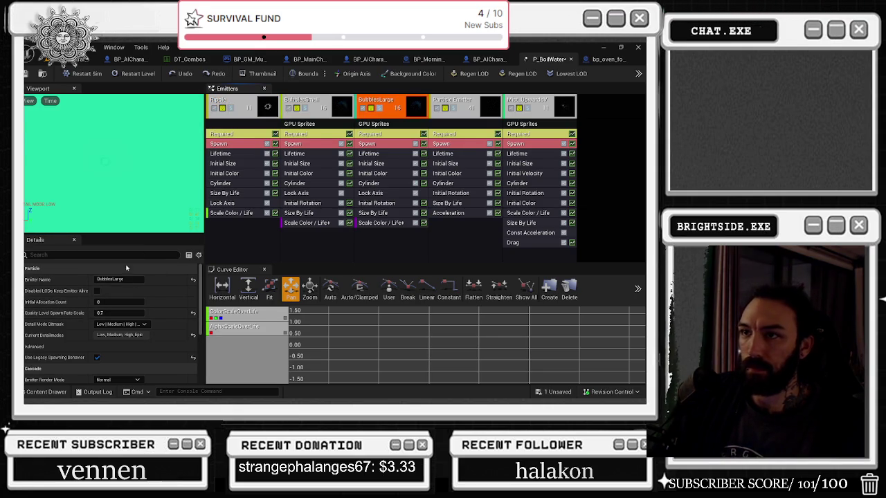
click(526, 101)
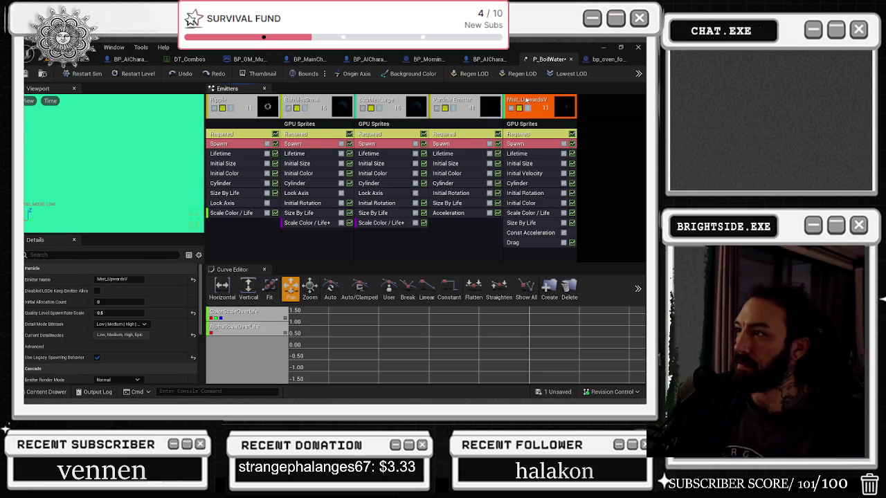
scroll(158, 303, down, 4)
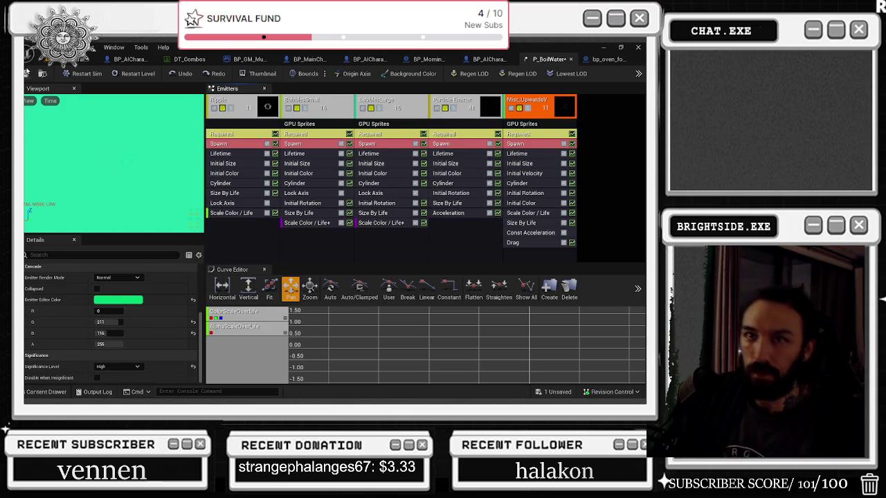
click(55, 59)
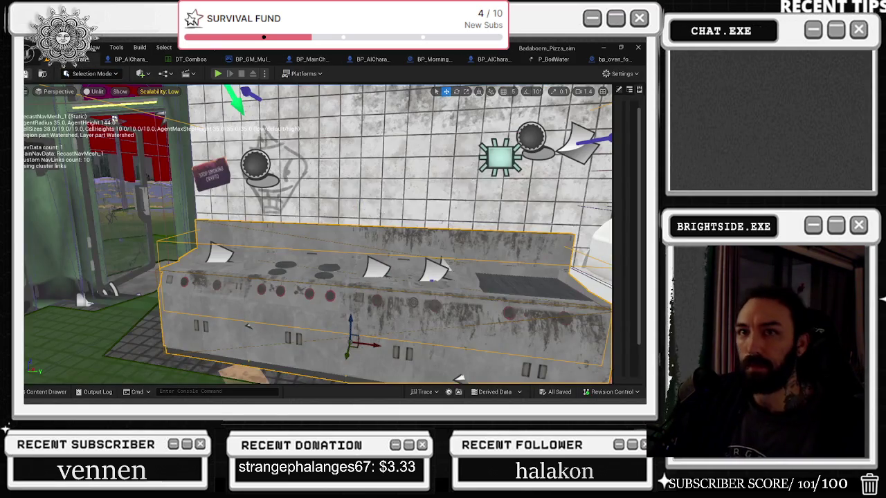
Step: Save all assets, play-test the pizza level in editor, equip an item, then stop the session
key(ctrl+s)
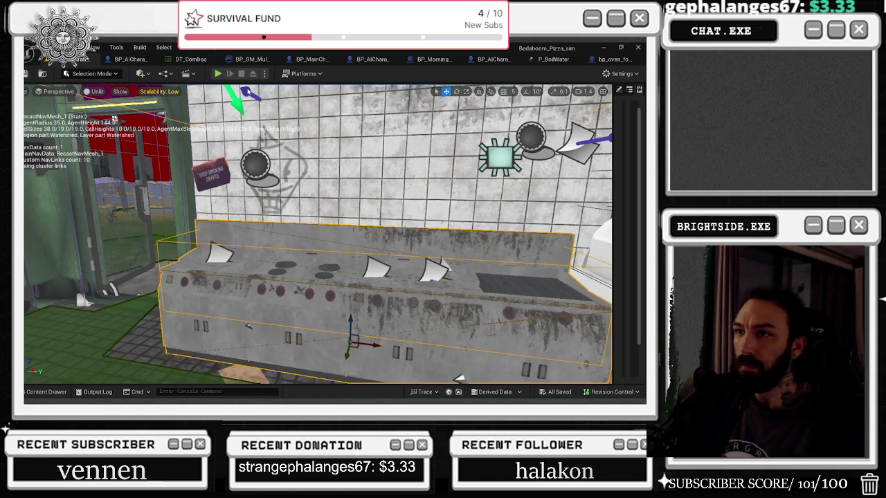
click(218, 74)
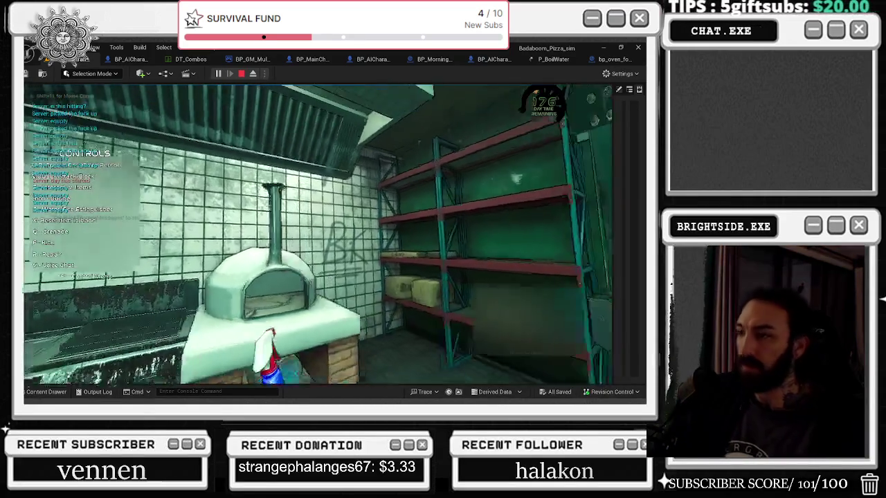
key(e)
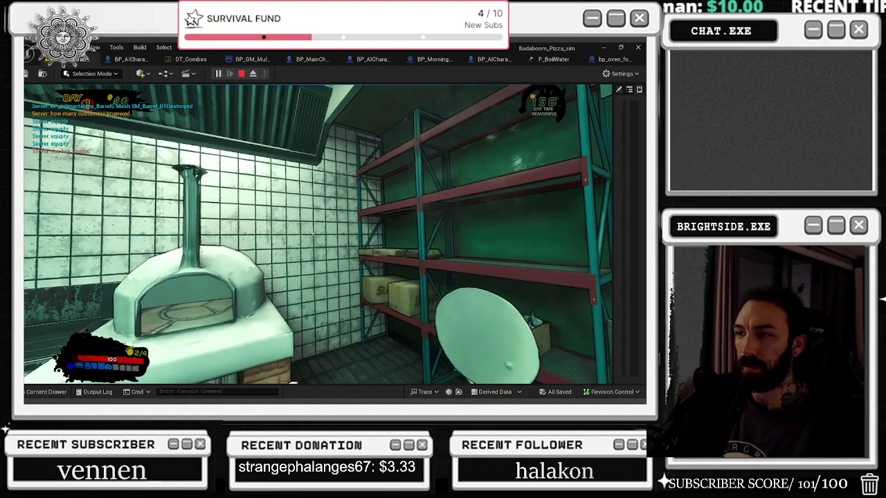
key(Escape)
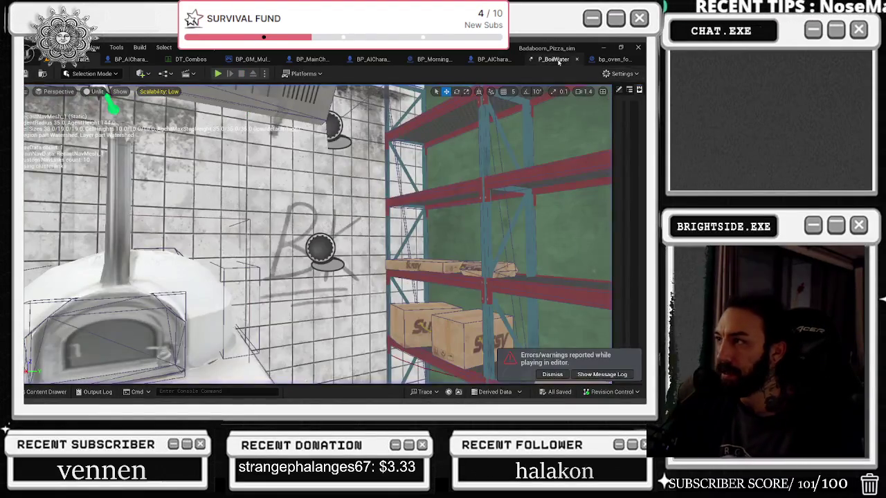
Step: Review P_BoilWater's emitters and set the Particle Emitter's Significance Level to Critical
click(548, 59)
click(452, 100)
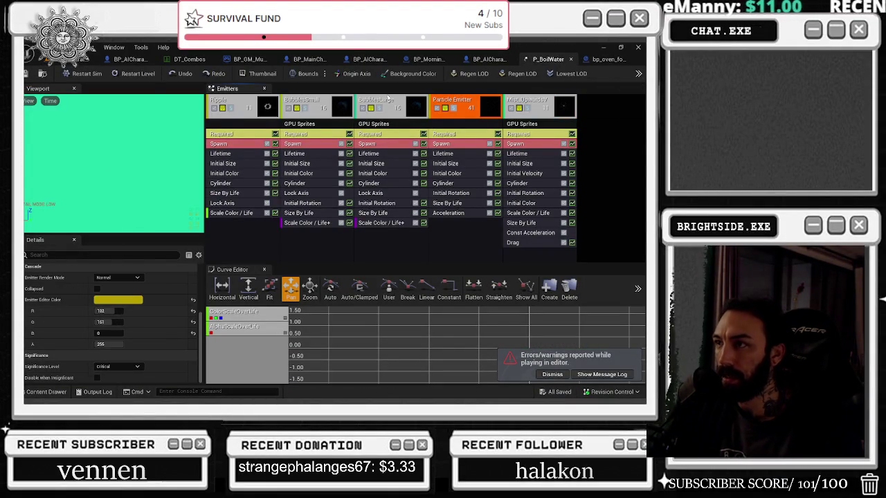
click(388, 97)
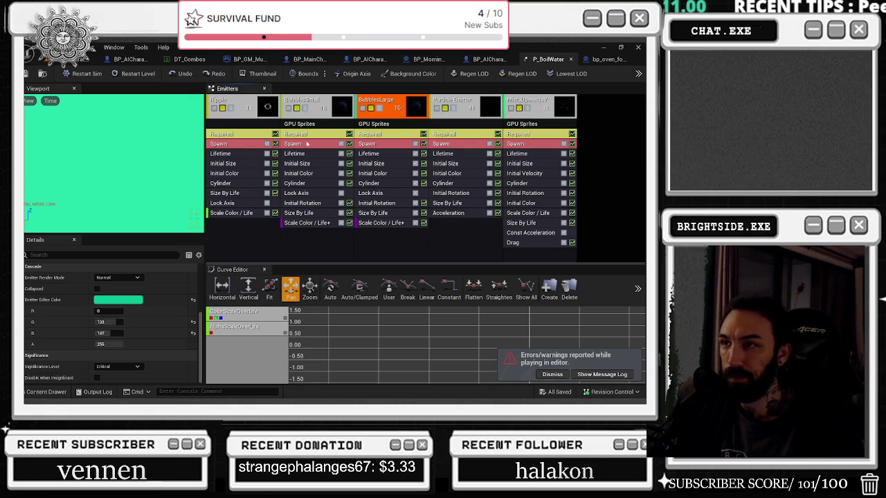
click(323, 101)
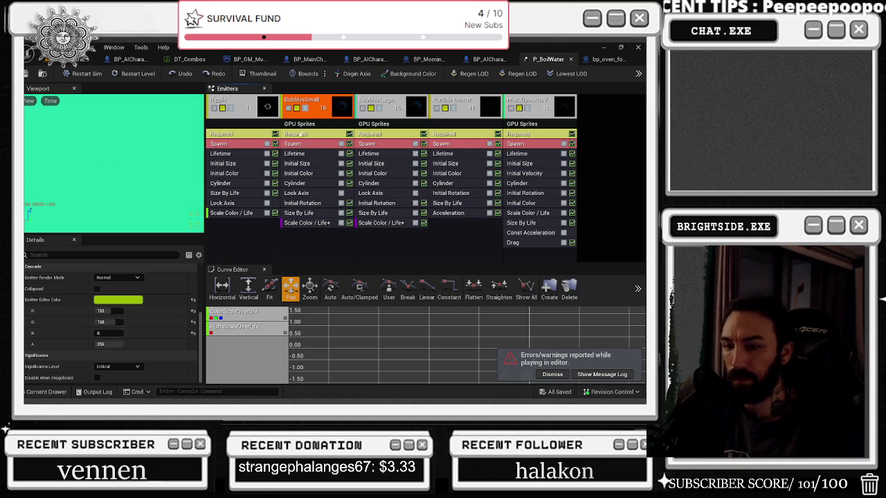
click(542, 100)
click(118, 366)
click(114, 343)
click(474, 99)
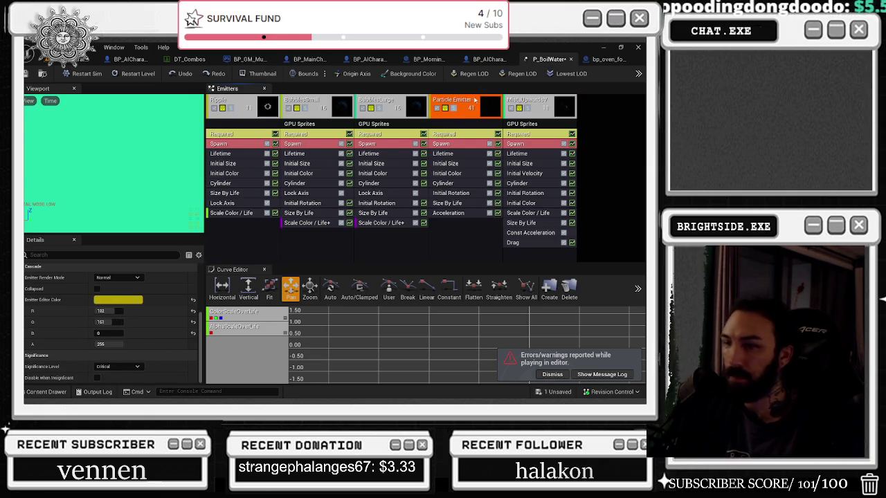
scroll(138, 339, up, 5)
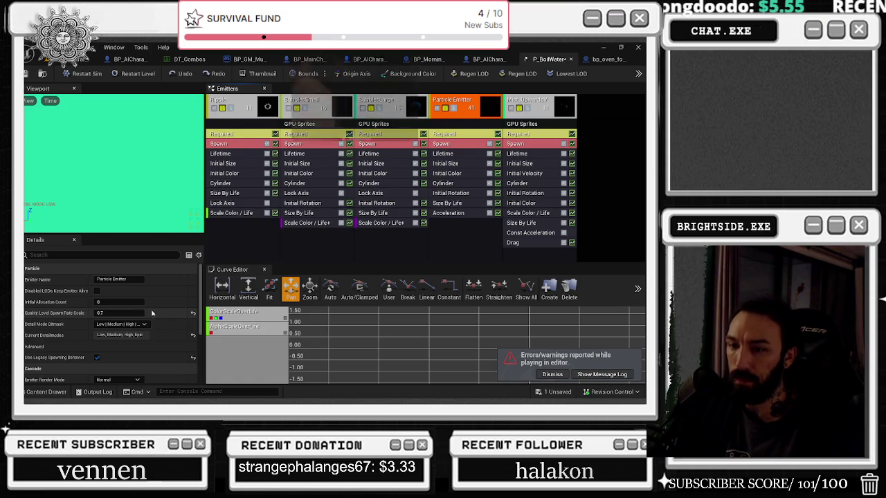
Step: Set Mist_UpwardsV's spawn rate scale to 1.0, check the other emitters, and save P_BoilWater
click(542, 100)
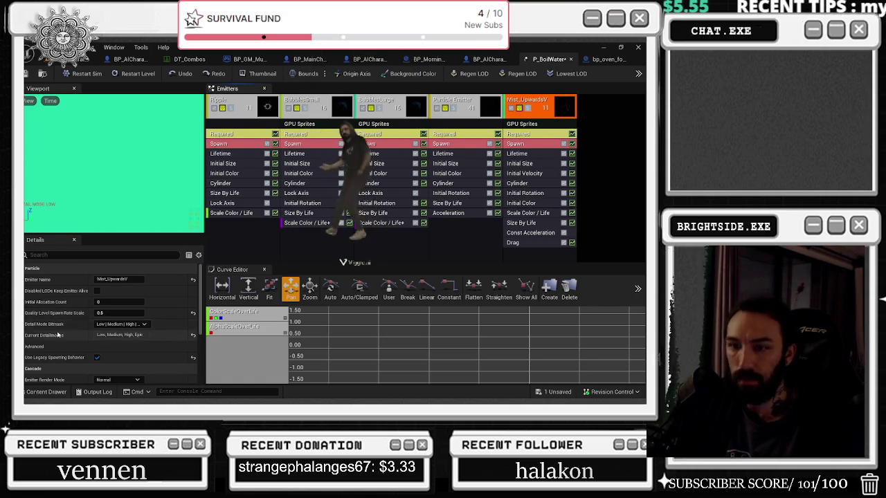
scroll(69, 331, down, 5)
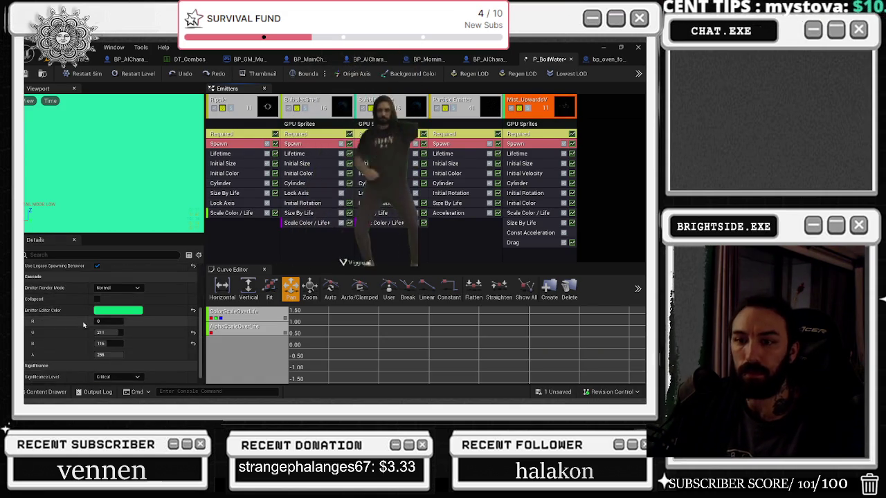
scroll(83, 326, up, 5)
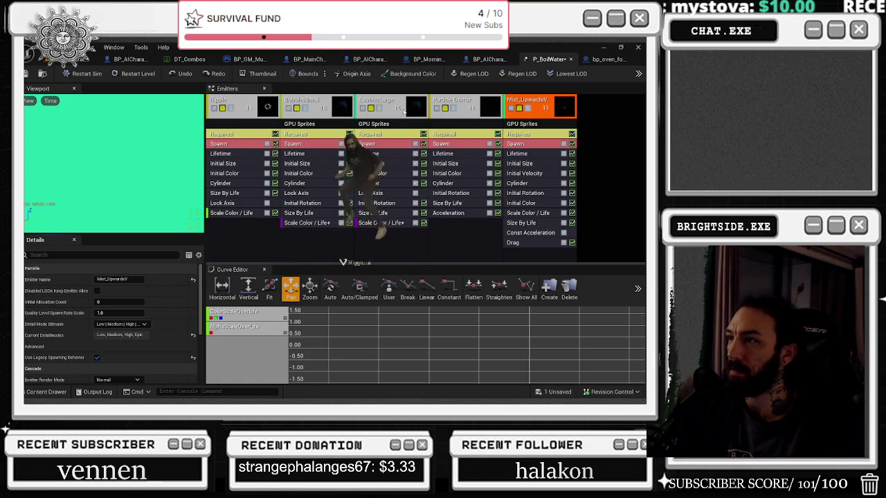
click(405, 111)
click(311, 101)
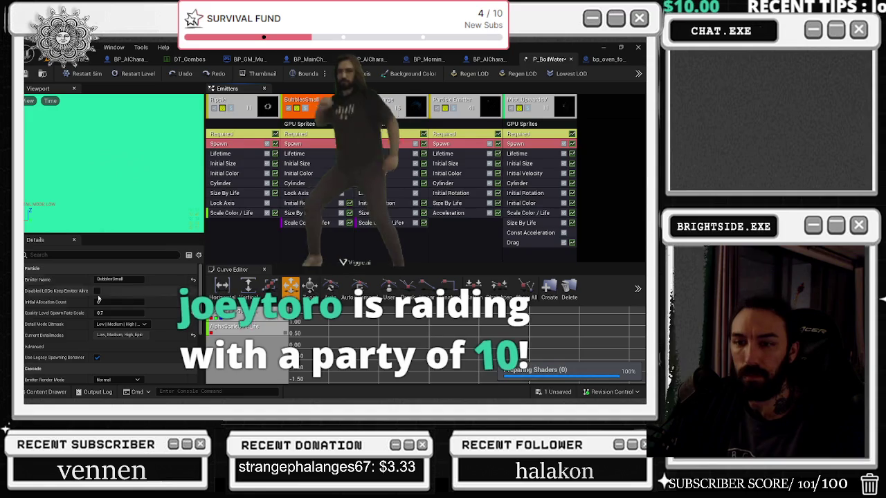
click(232, 101)
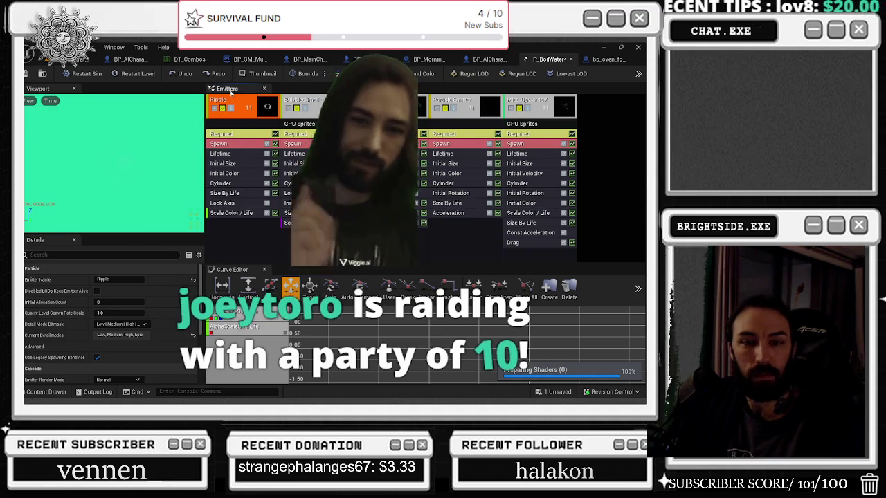
click(557, 392)
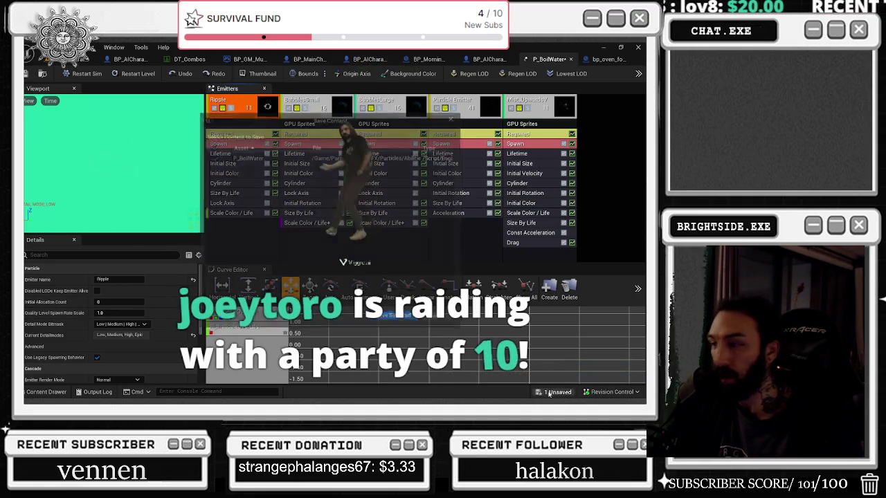
key(Return)
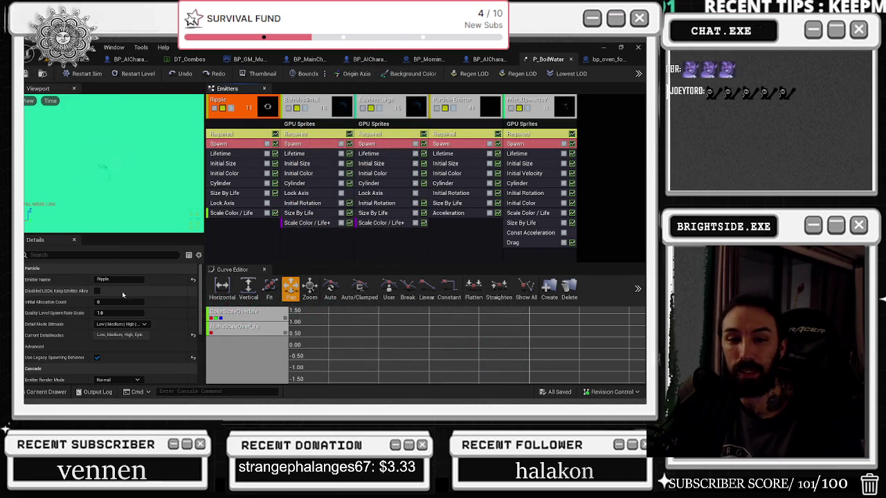
click(86, 59)
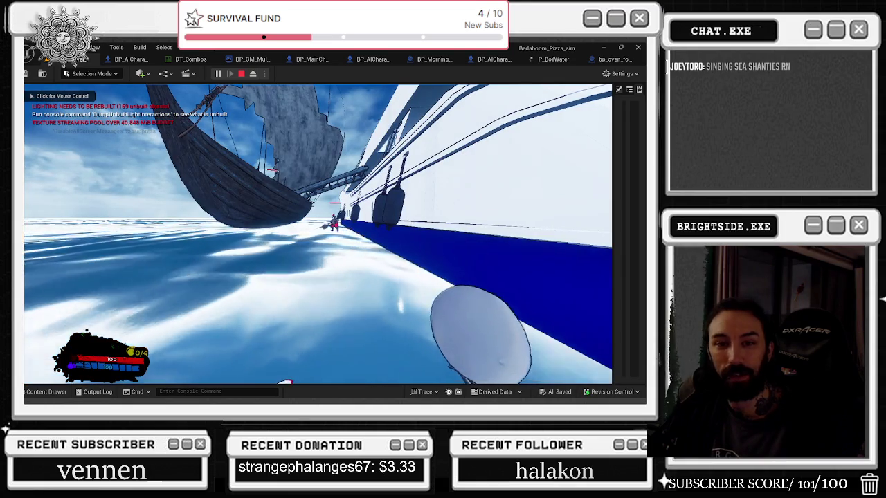
Step: Give mouse control back to the running play-in-editor session on the dockside
click(318, 234)
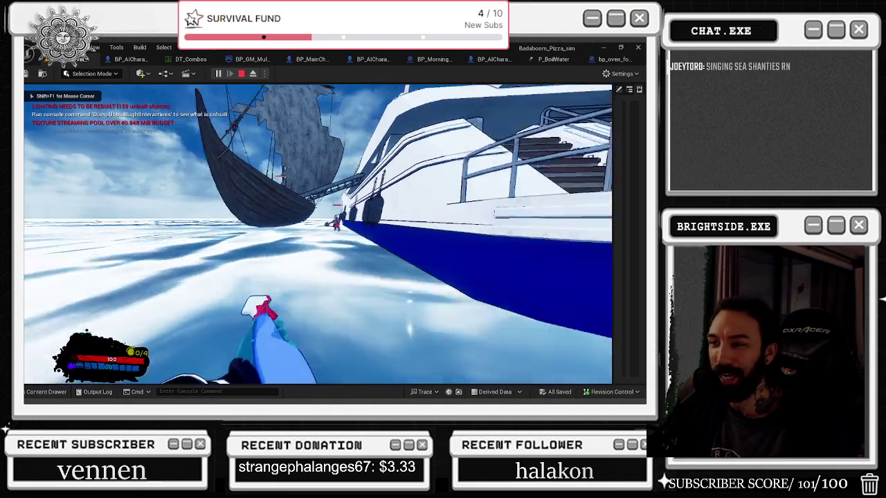
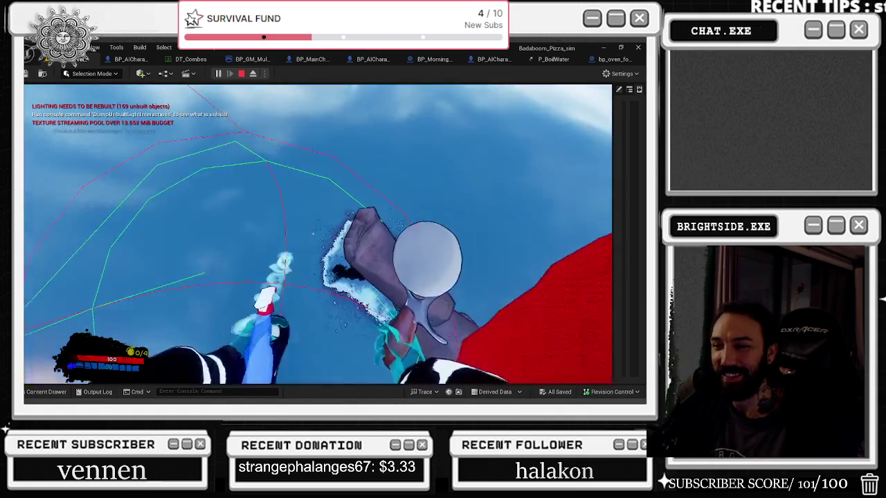
Step: End the running Play-in-Editor session and return to the level editor
key(Escape)
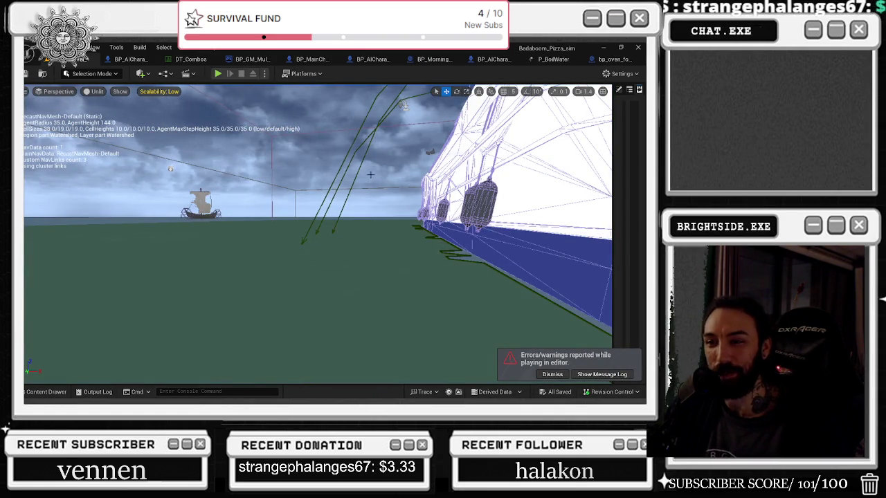
Step: Frame the yacht and the van on its deck, then show the Levels folder's assets
key(f)
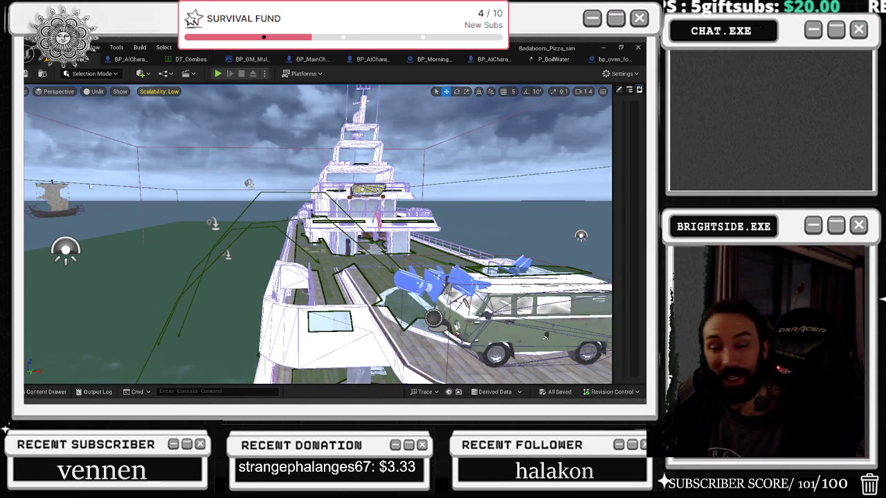
key(f)
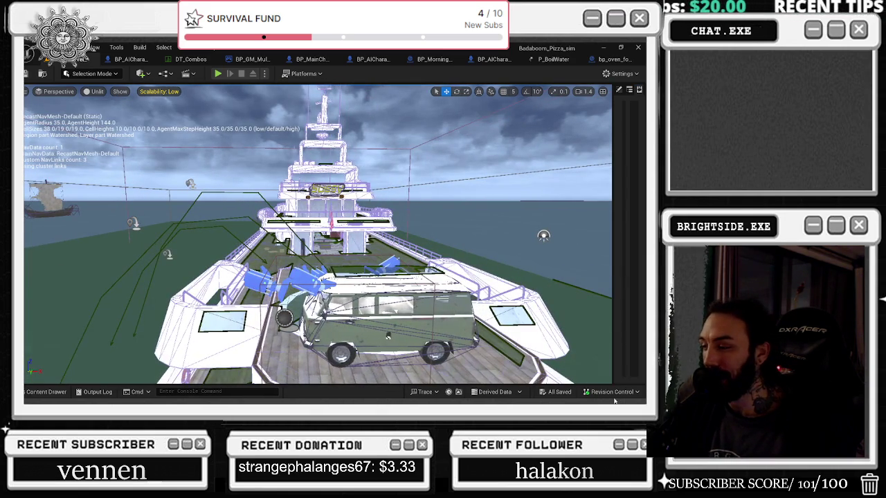
mouse_move(415, 277)
mouse_down()
mouse_move(415, 339)
mouse_move(443, 367)
mouse_up()
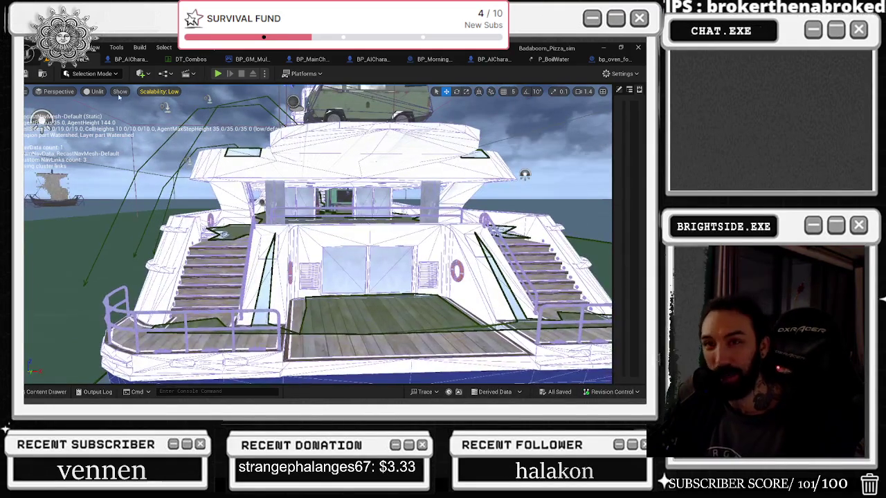
click(46, 392)
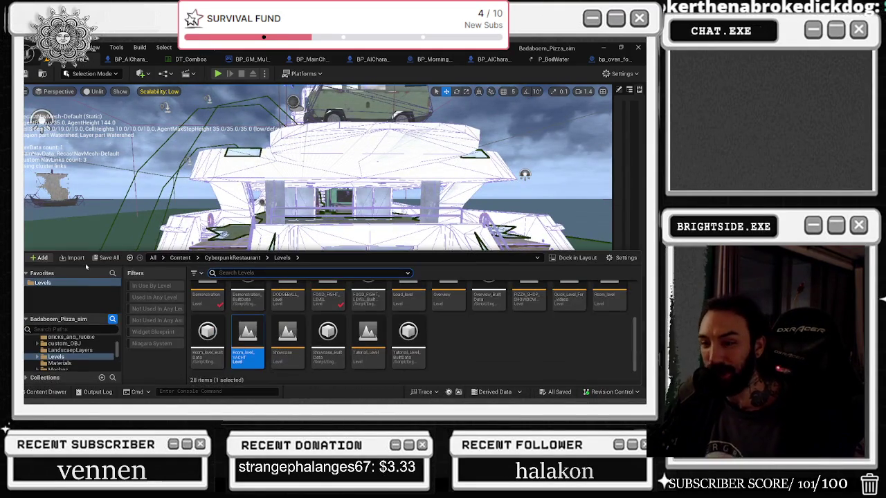
Step: Load the Demonstration level and start a Play-in-Editor test into pizza shop gameplay
double_click(207, 294)
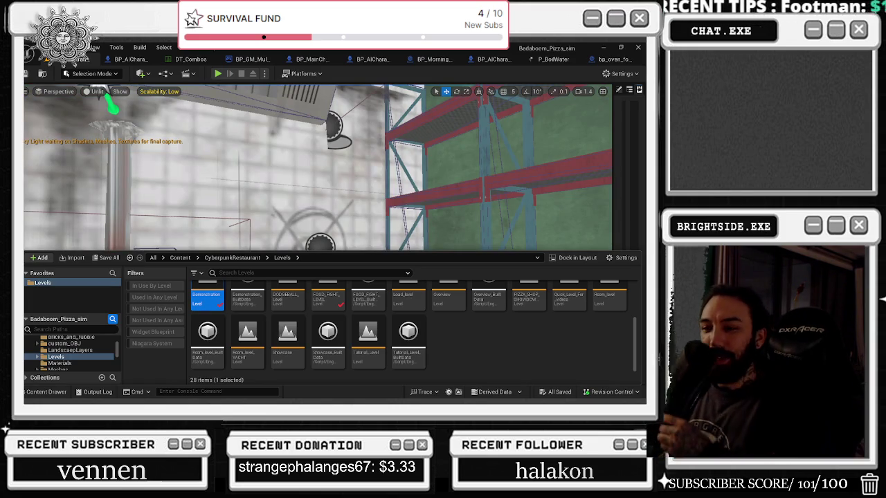
click(217, 73)
key(alt+Tab)
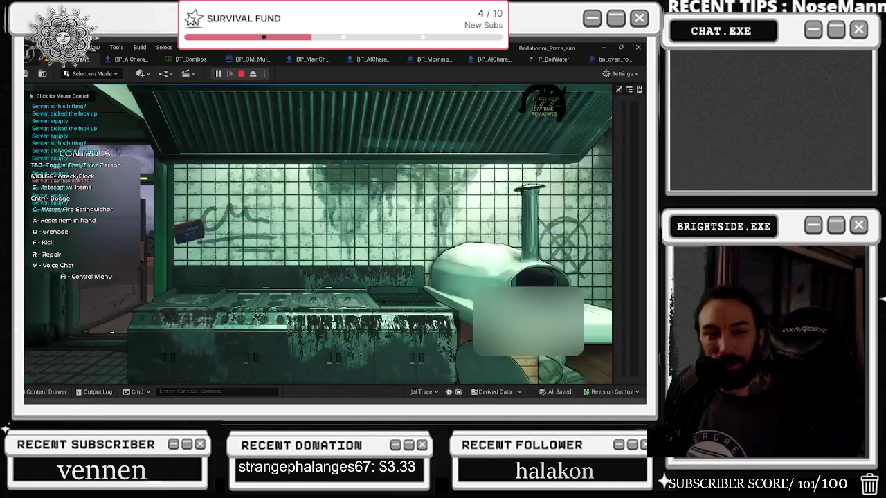
Step: Play the kitchen: put down the pan, spray water with the bottle, then stop the test
key(x)
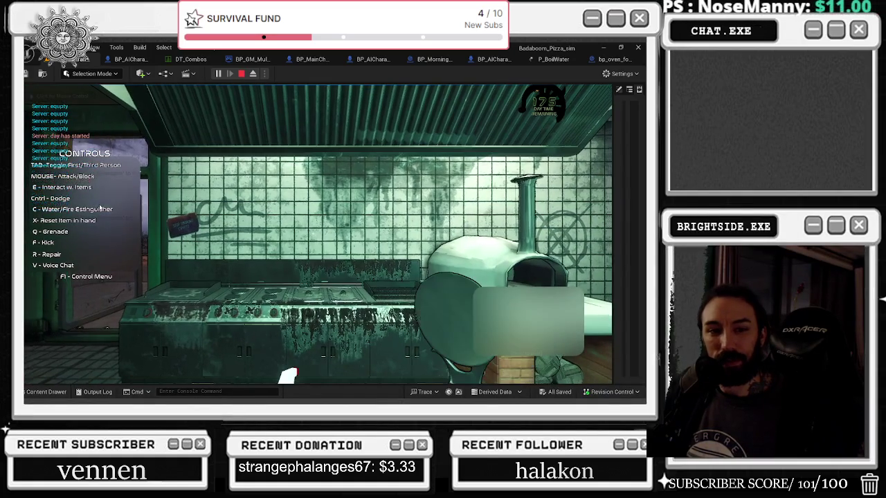
key(s)
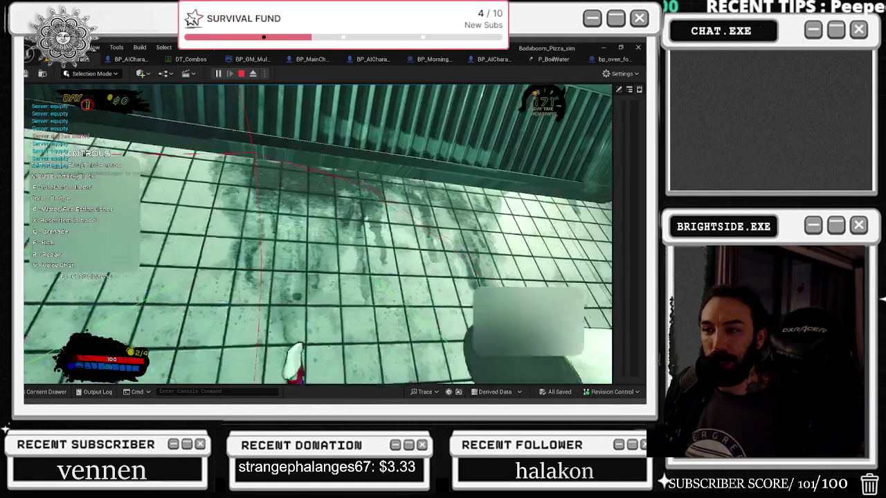
key(e)
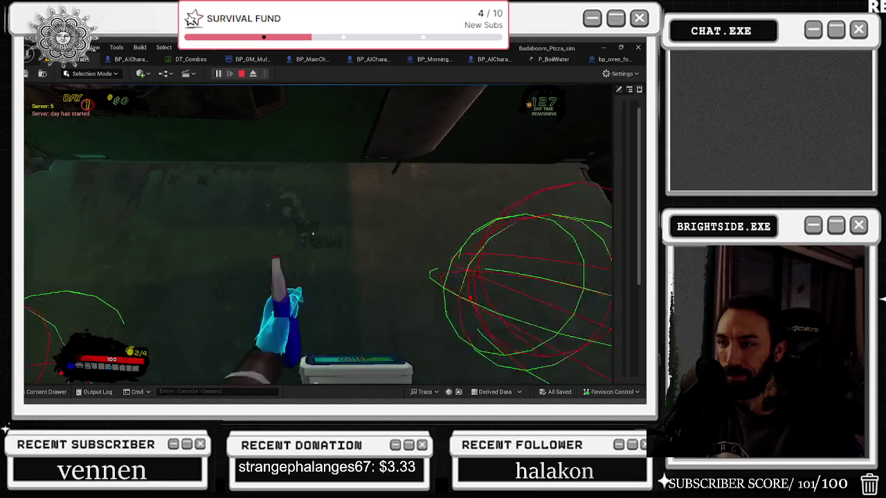
click(313, 234)
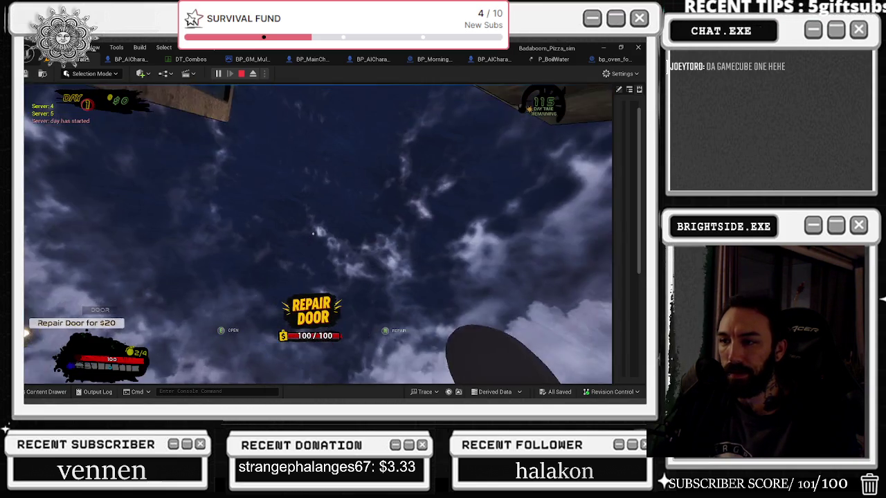
key(Escape)
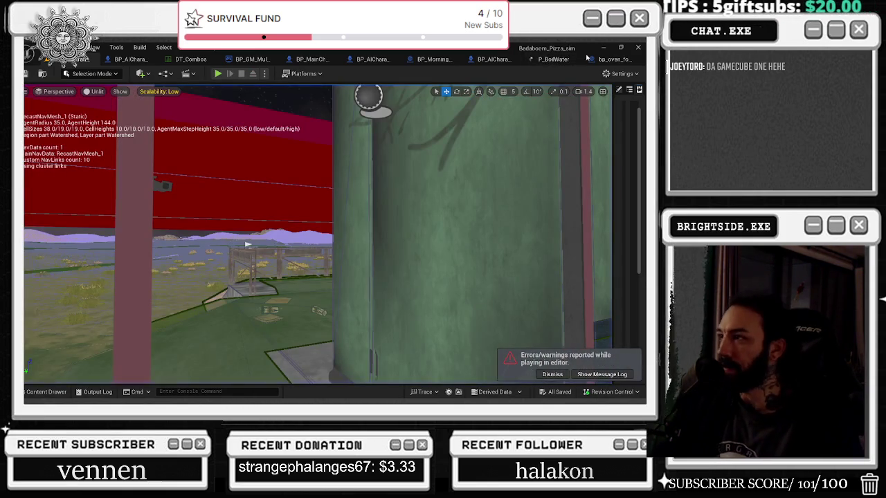
Step: In P_BoilWater, set Significance Level to High for the BubblesSmall and Ripple emitters
click(614, 58)
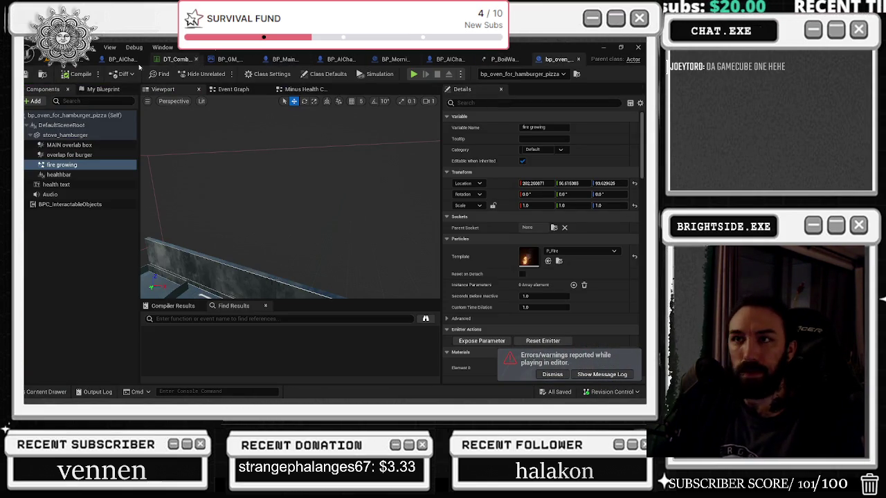
click(517, 60)
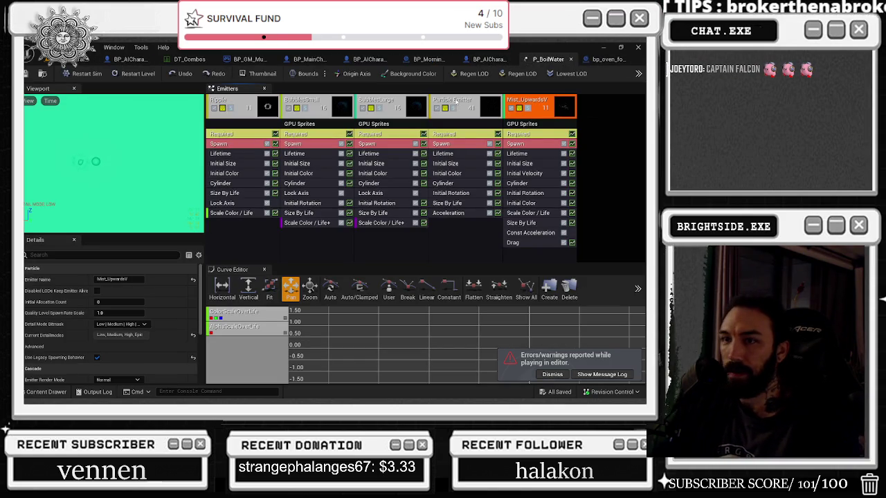
click(305, 102)
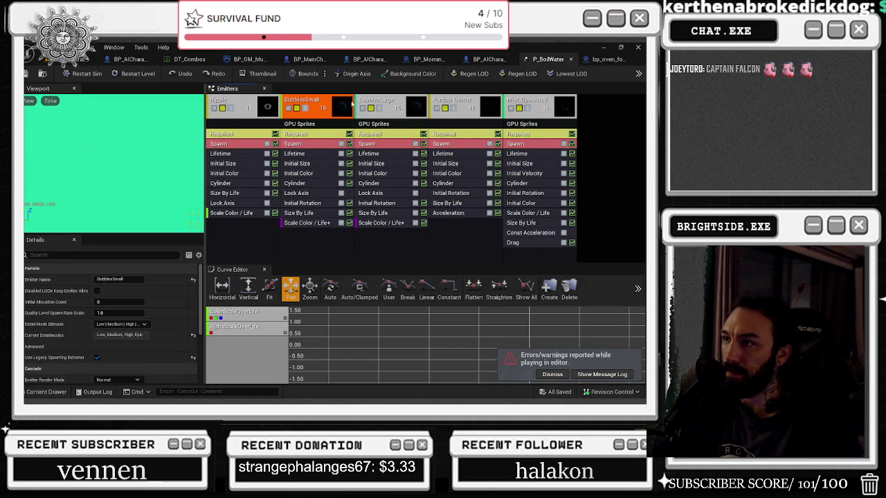
scroll(97, 360, down, 2)
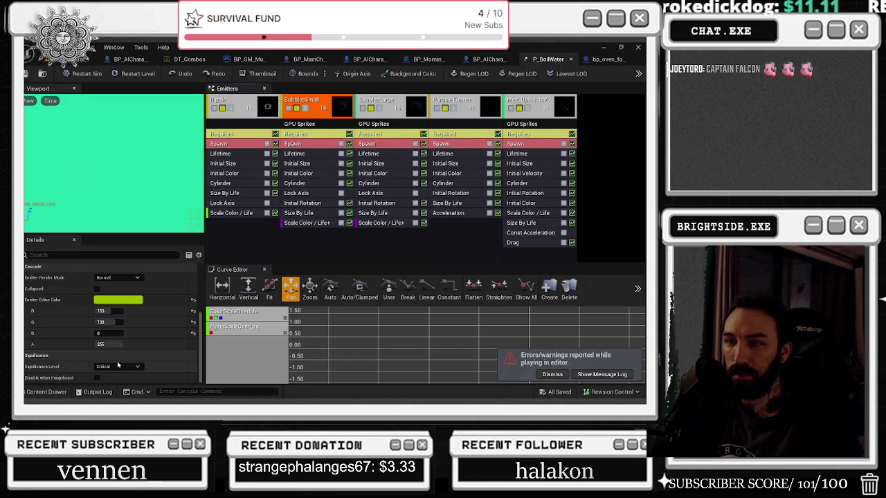
click(108, 367)
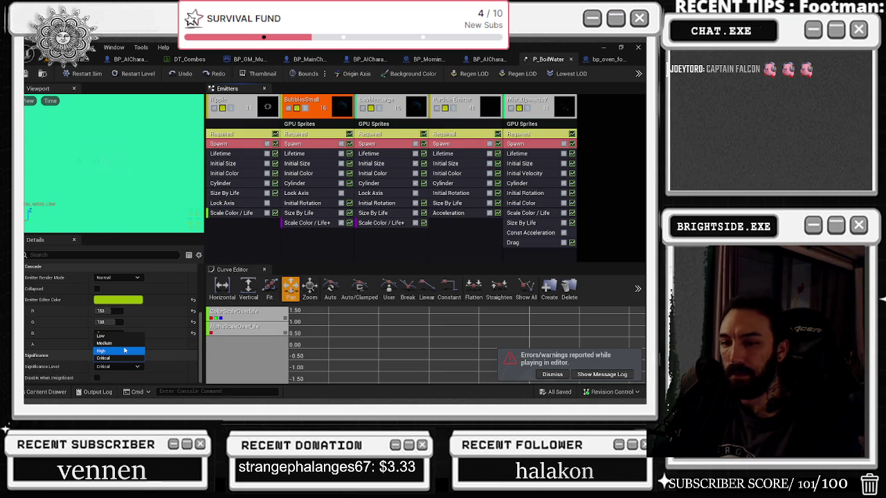
click(125, 351)
click(235, 100)
click(130, 368)
click(131, 351)
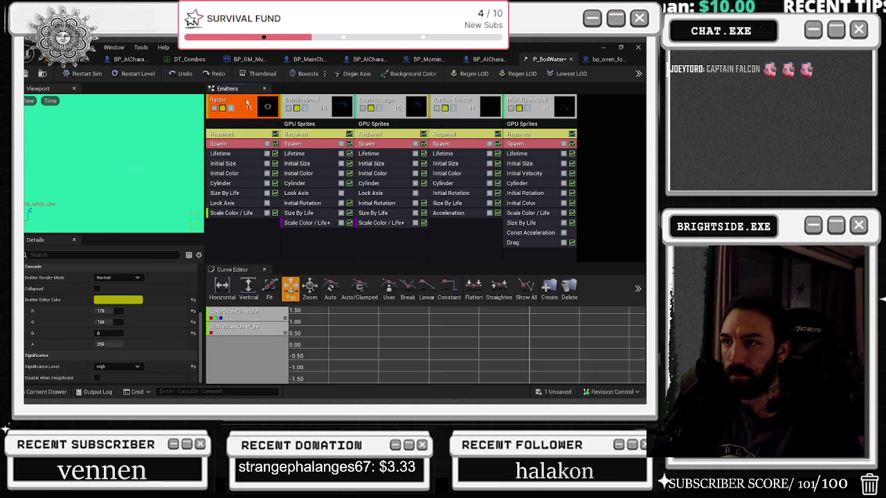
Step: Review the BubblesSmall, BubblesLarge, Particle Emitter and Mist_UpwardsV emitters, then save P_BoilWater
click(341, 102)
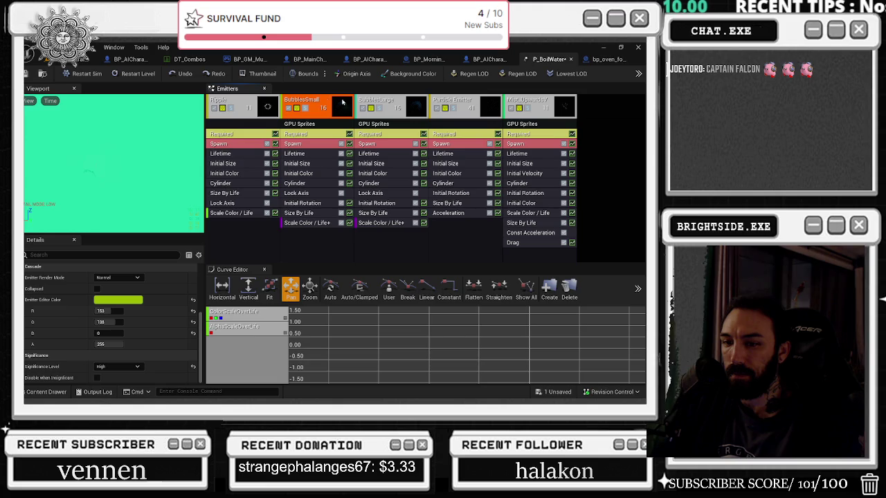
click(395, 99)
click(454, 100)
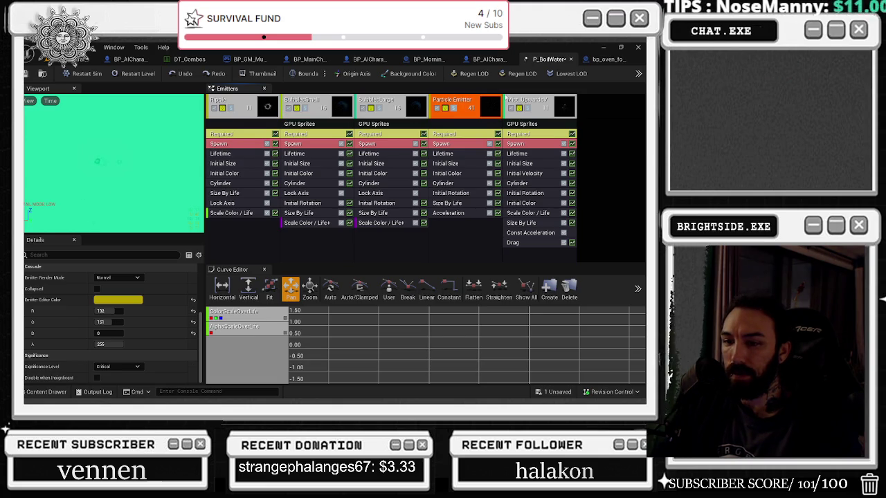
click(515, 101)
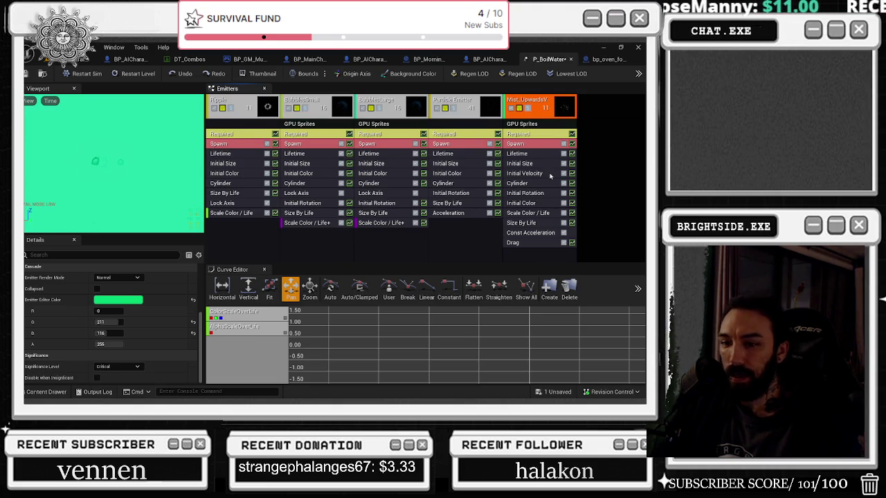
click(558, 392)
click(395, 317)
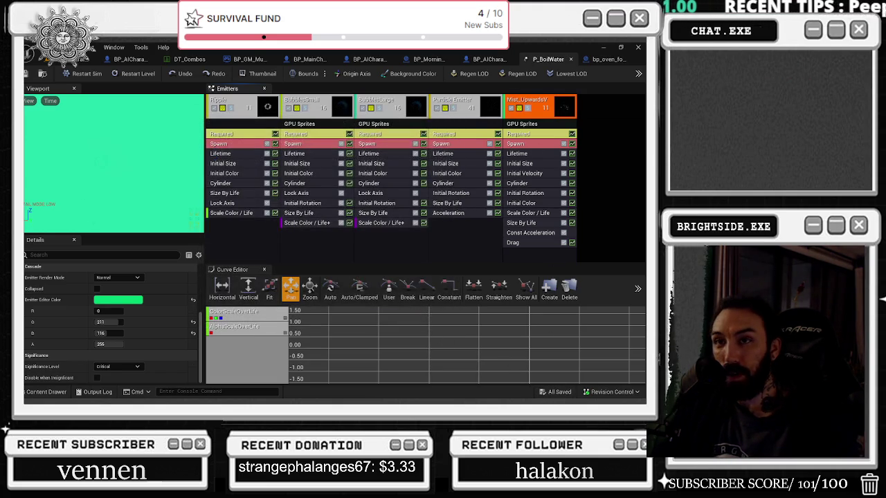
click(82, 59)
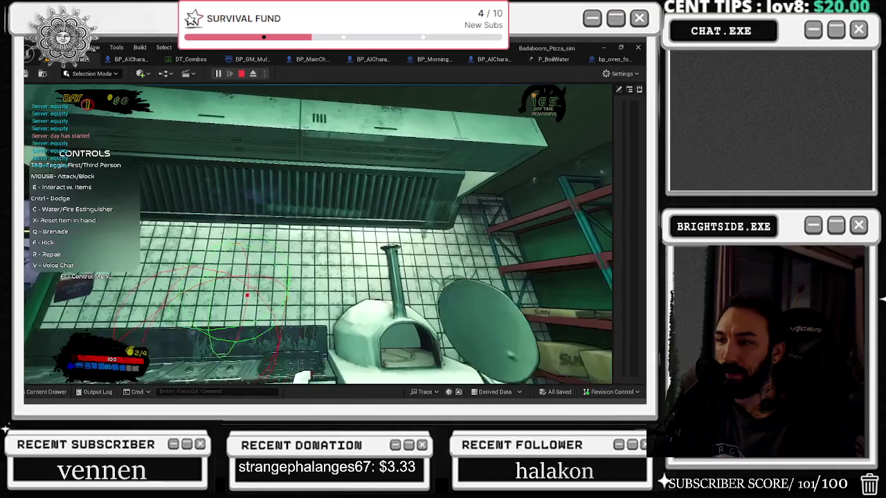
Step: Stop the kitchen play test and return to the P_BoilWater particle effect
key(Escape)
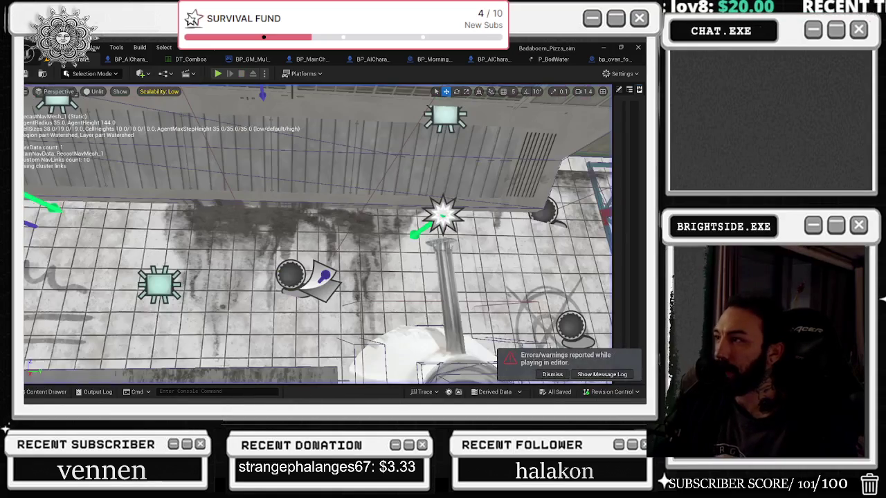
click(548, 60)
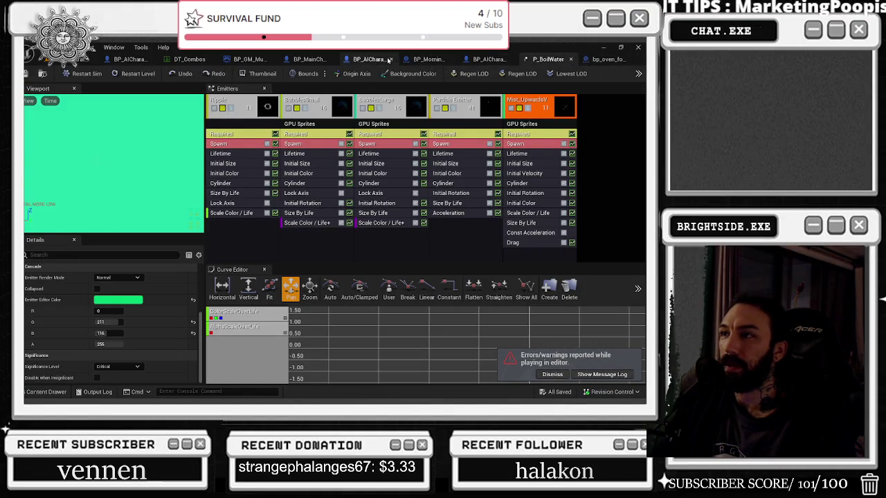
click(305, 60)
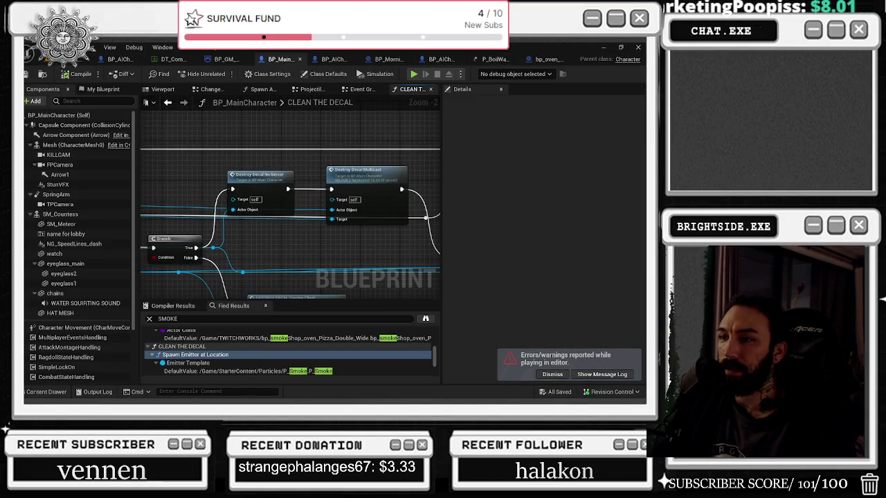
scroll(350, 166, up, 2)
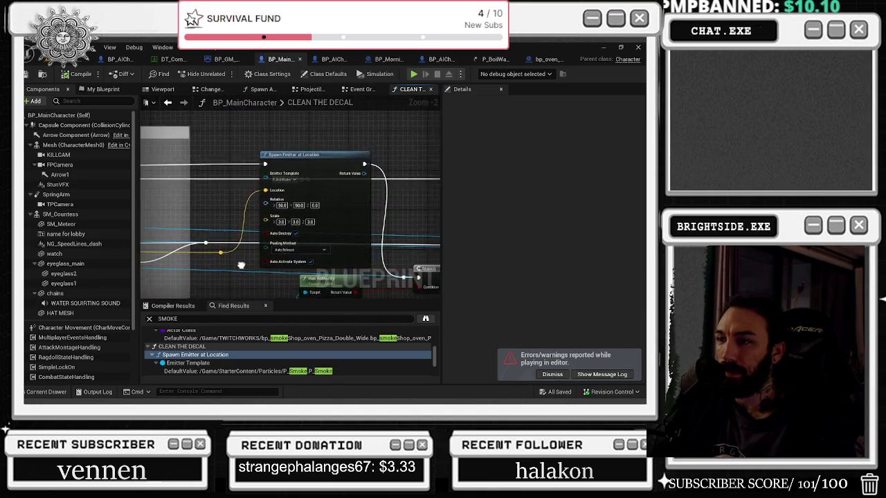
click(495, 60)
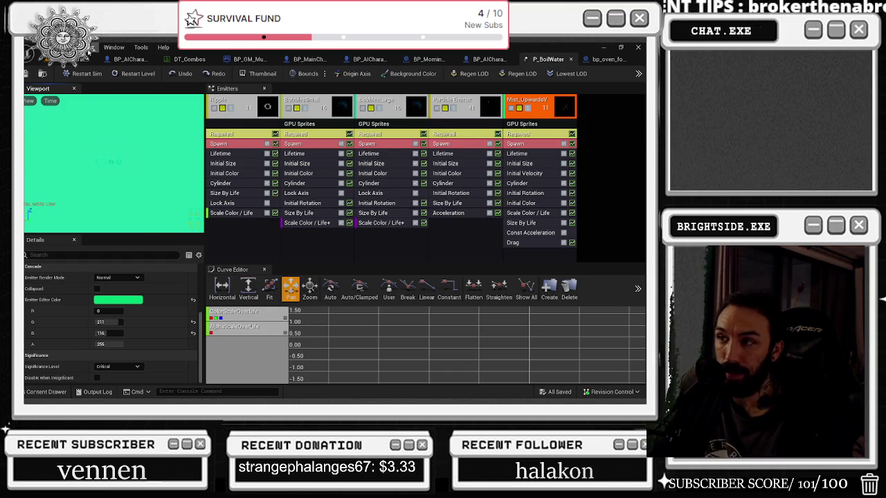
Step: Save P_BoilWater and view the Ripple emitter's general properties
click(28, 76)
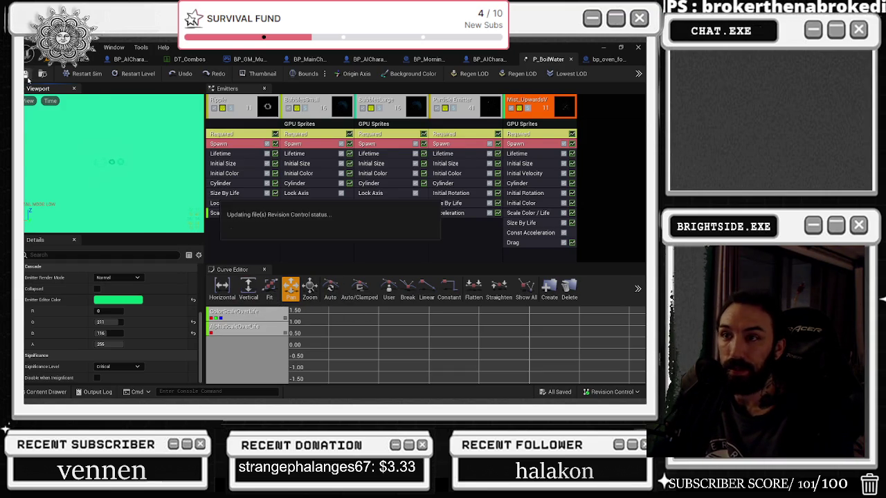
click(262, 111)
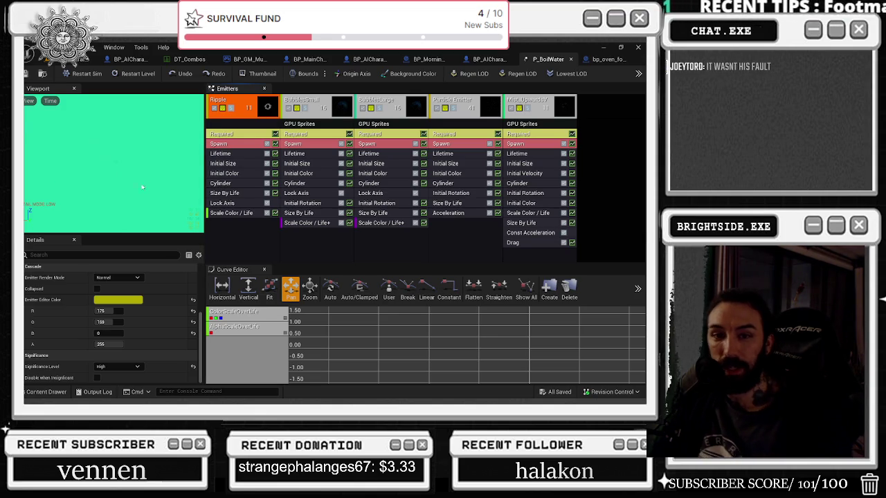
key(alt+Tab)
key(alt+Tab)
key(alt+Tab)
key(alt+Tab)
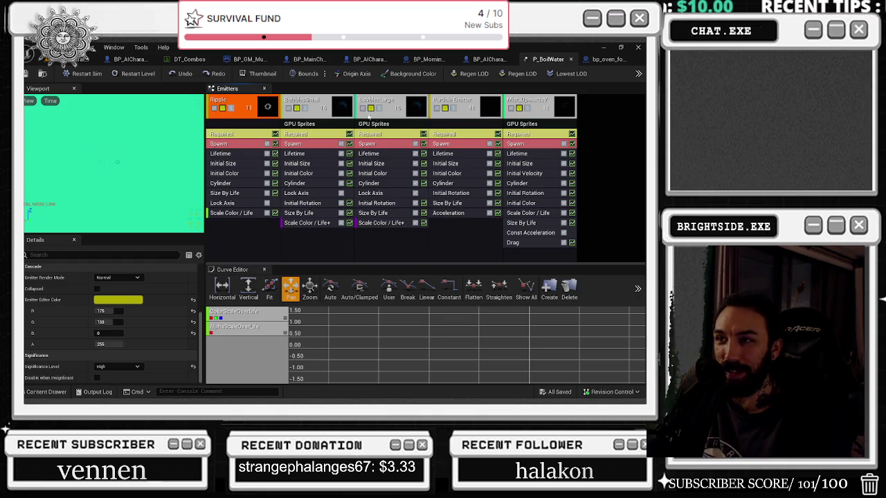
click(234, 229)
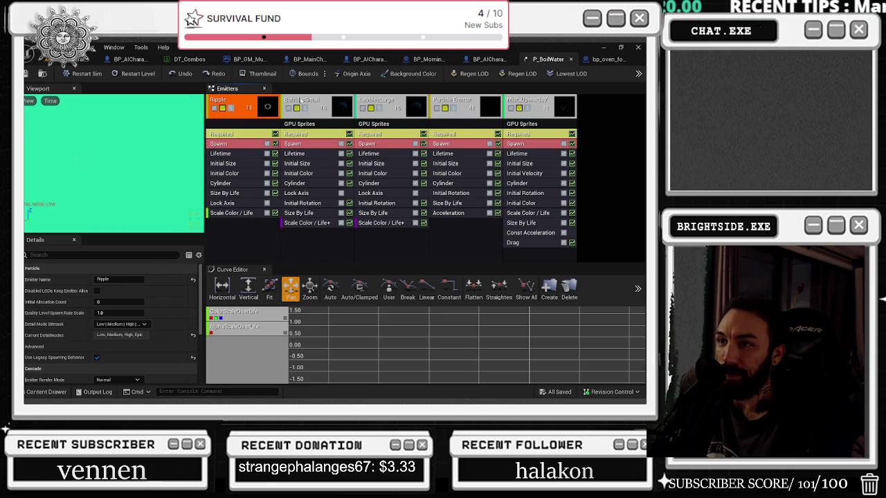
Step: Inspect the Mist_UpwardsV Spawn settings and raise its particles' maximum Lifetime
click(378, 101)
scroll(178, 333, down, 3)
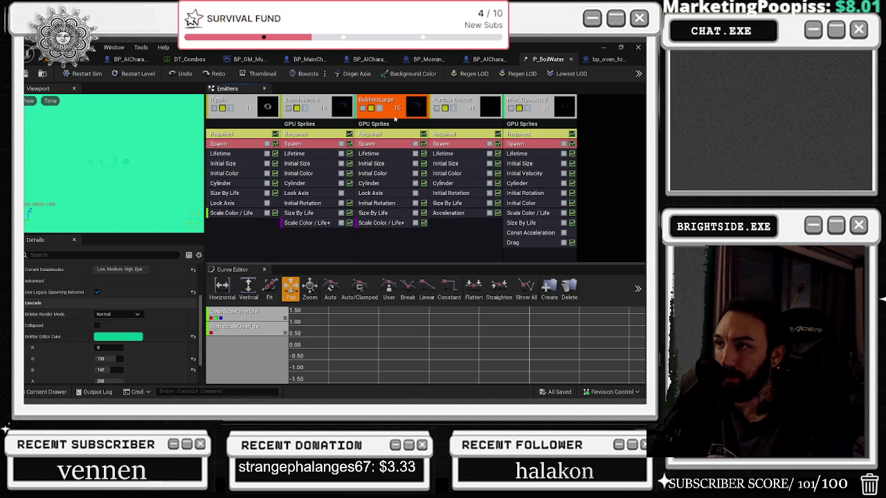
click(529, 101)
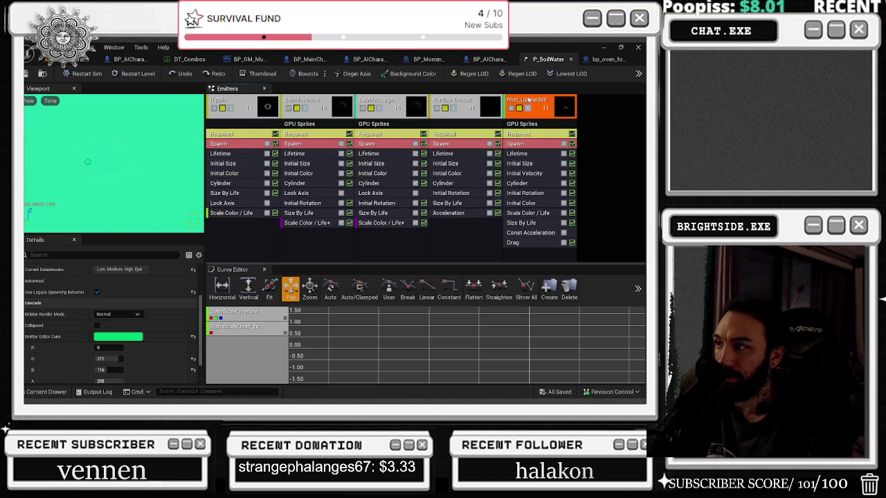
click(545, 143)
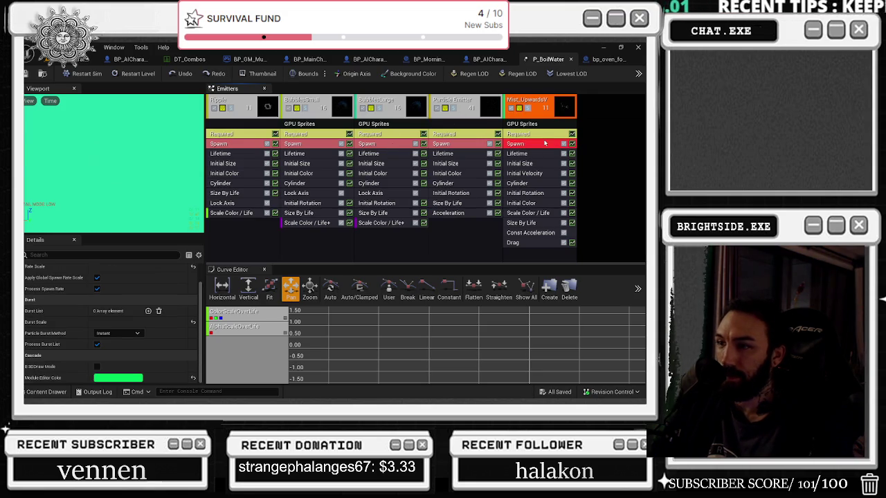
scroll(343, 321, down, 4)
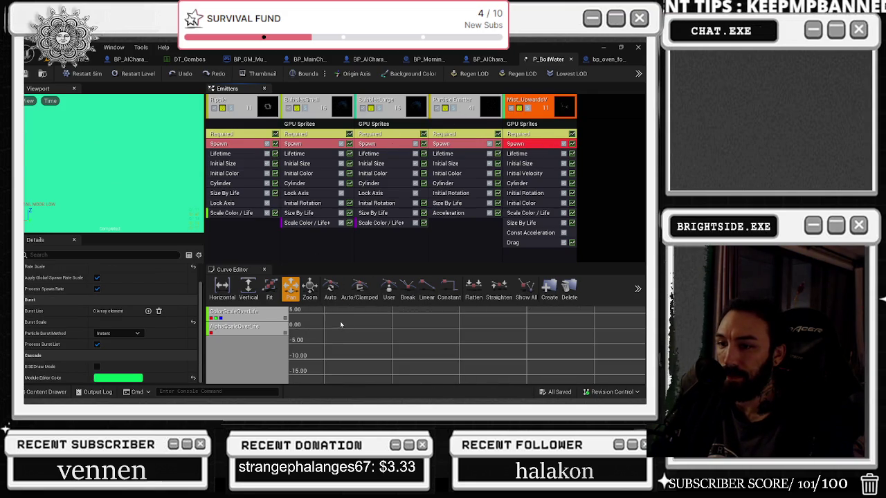
click(526, 154)
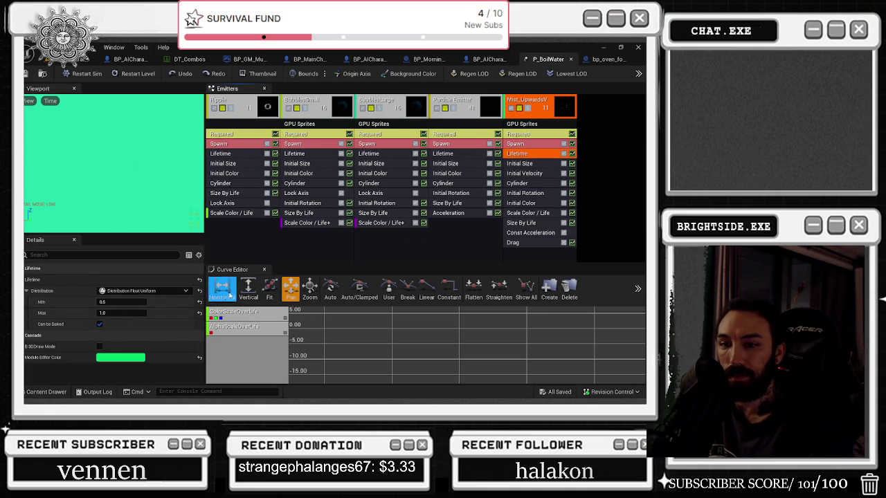
drag(128, 313, 136, 313)
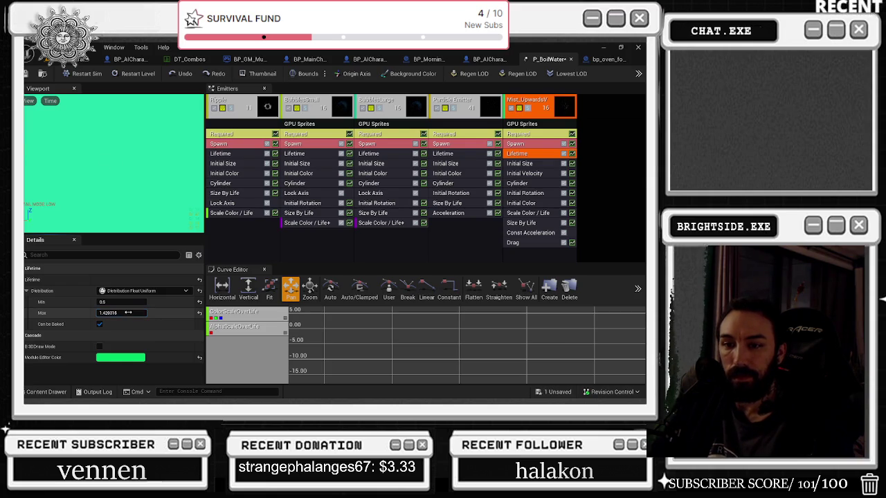
Step: Review the mist emitter's Initial Size and its Initial Velocity start and radial velocity distributions
click(530, 164)
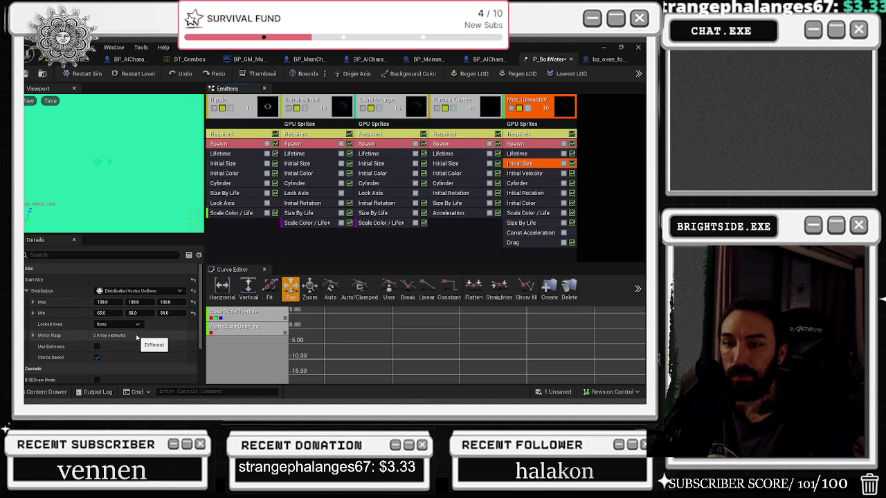
scroll(136, 339, down, 2)
scroll(136, 339, down, 2)
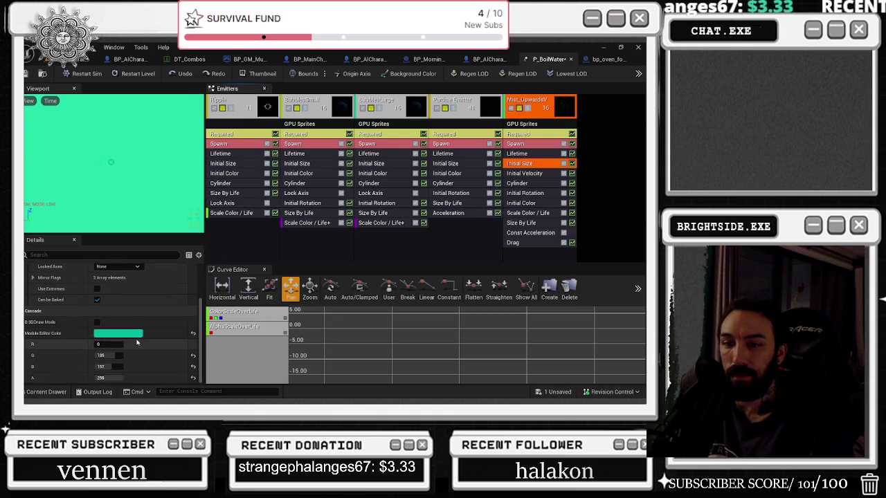
click(532, 174)
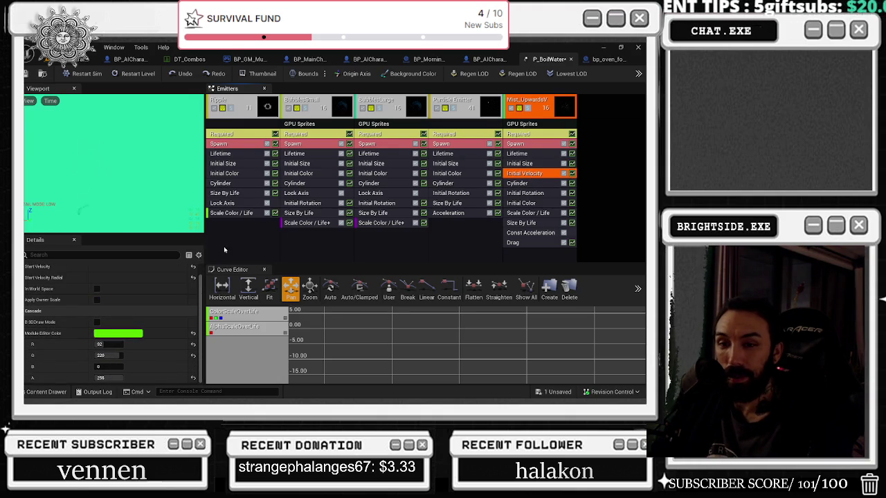
scroll(156, 302, up, 1)
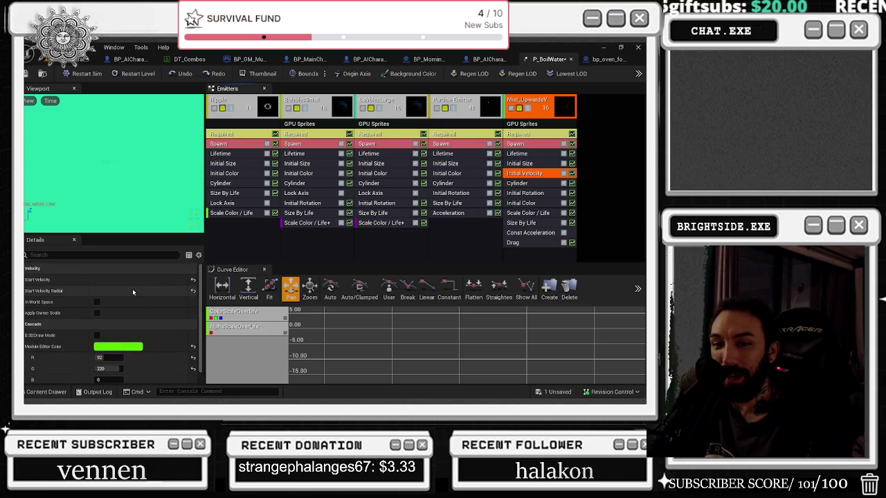
click(25, 281)
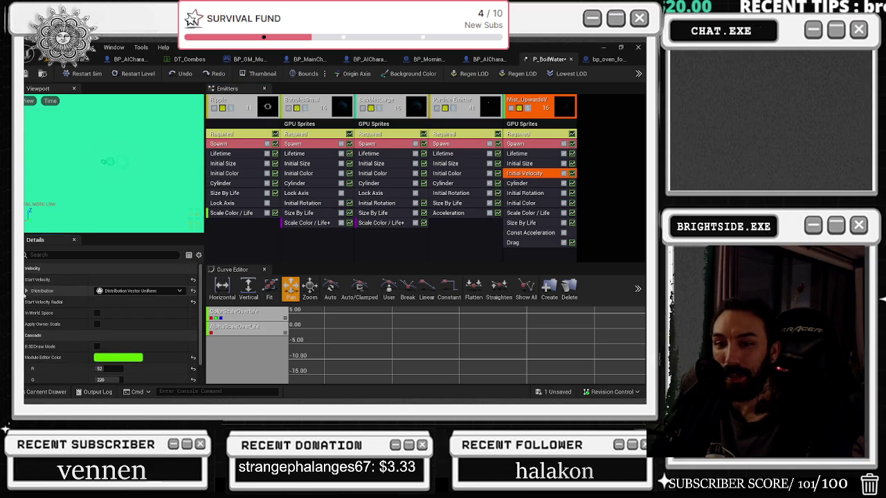
click(26, 291)
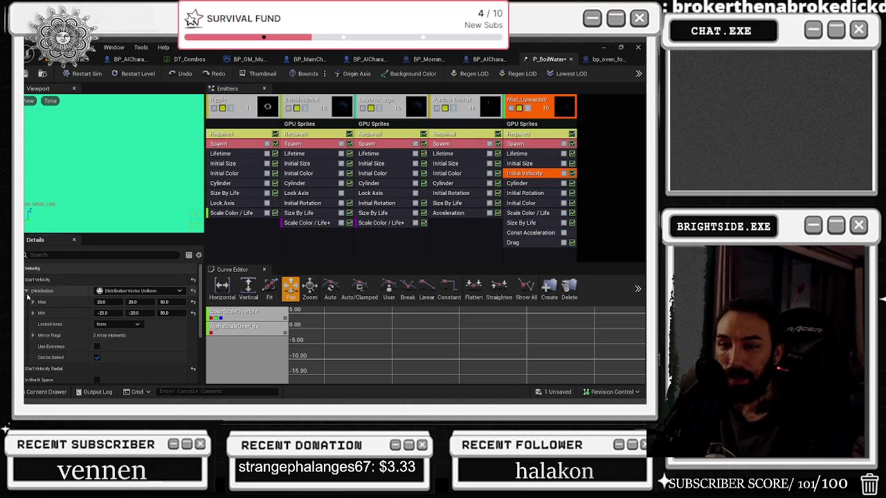
click(26, 292)
click(26, 303)
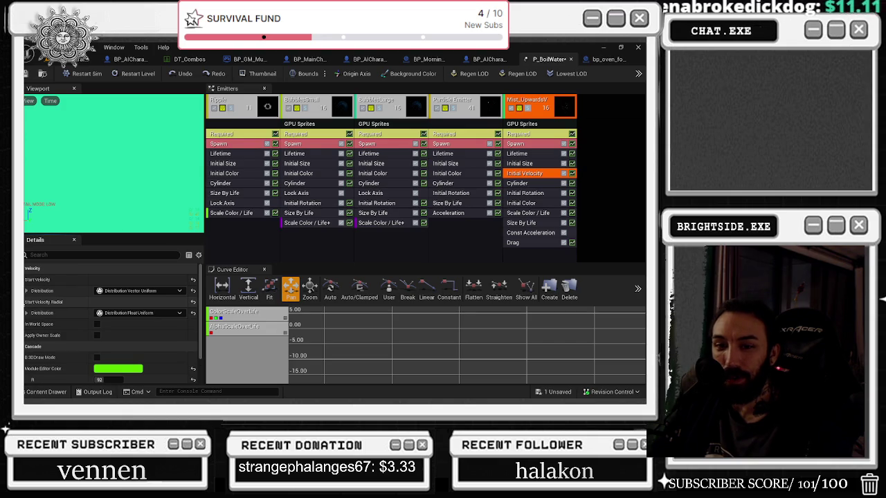
click(26, 302)
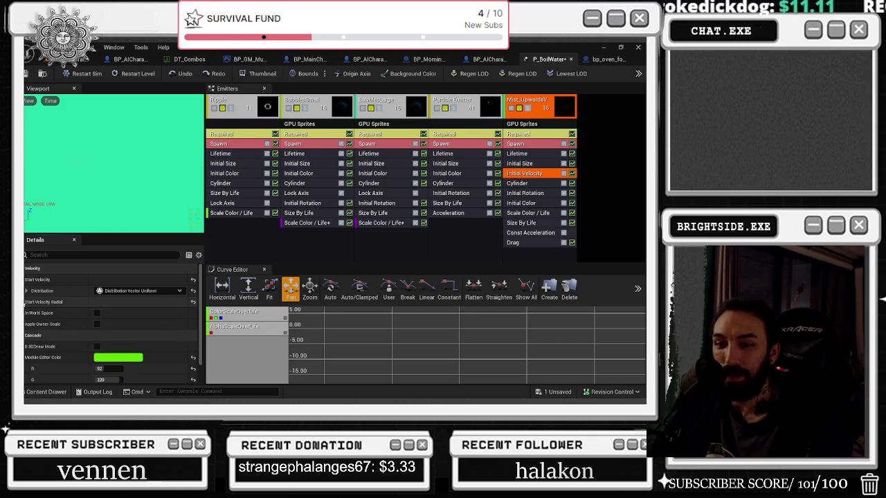
Step: Inspect the mist emitter's Cylinder spawn shape, ending on its Initial Rotation module
click(546, 184)
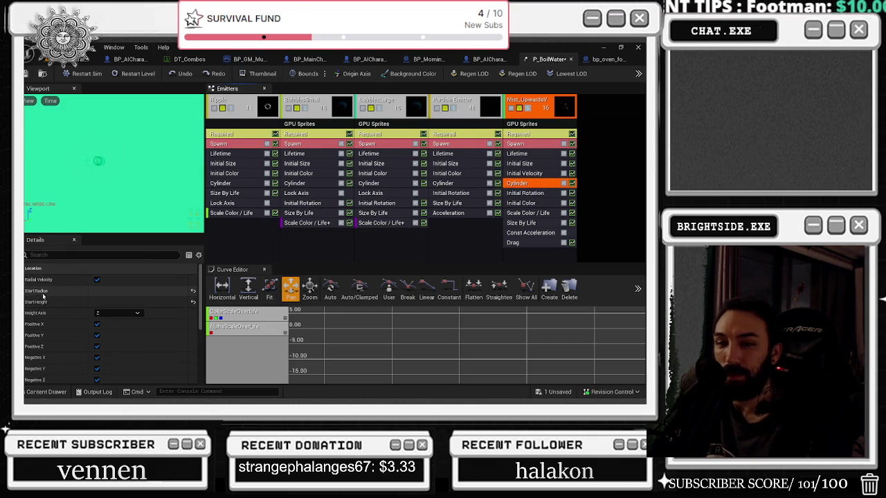
scroll(50, 339, down, 3)
scroll(49, 339, down, 2)
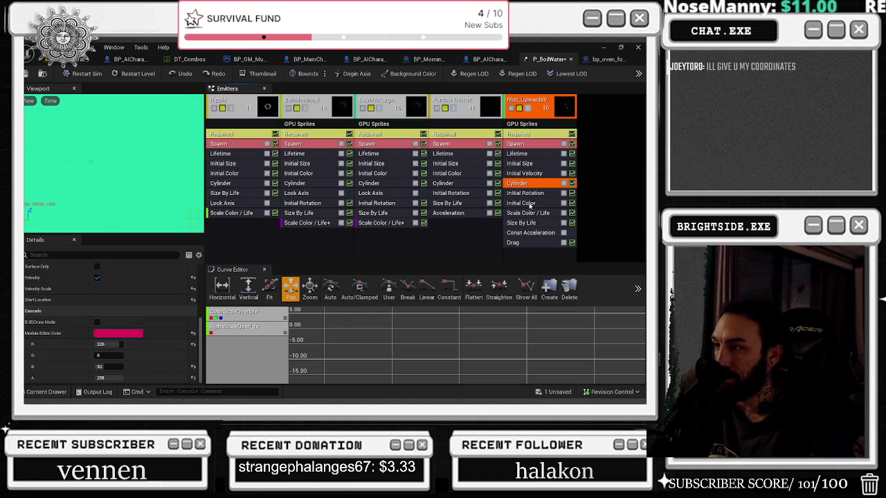
scroll(149, 313, up, 3)
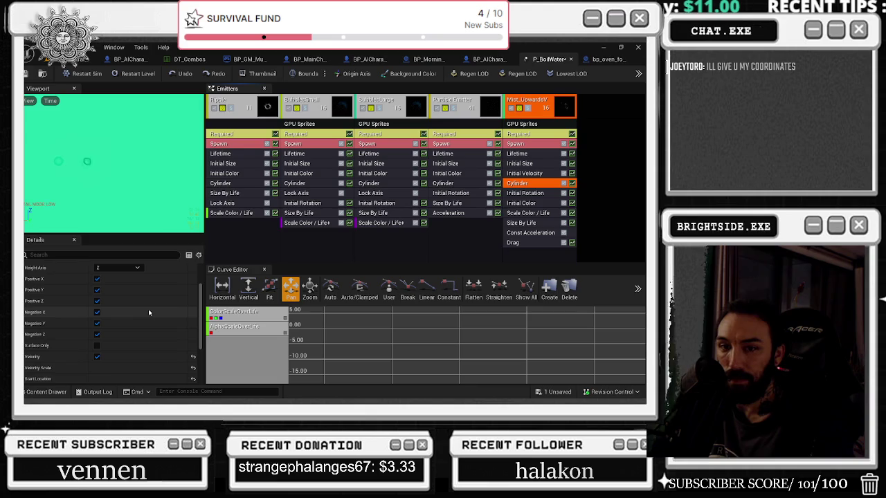
scroll(150, 313, up, 3)
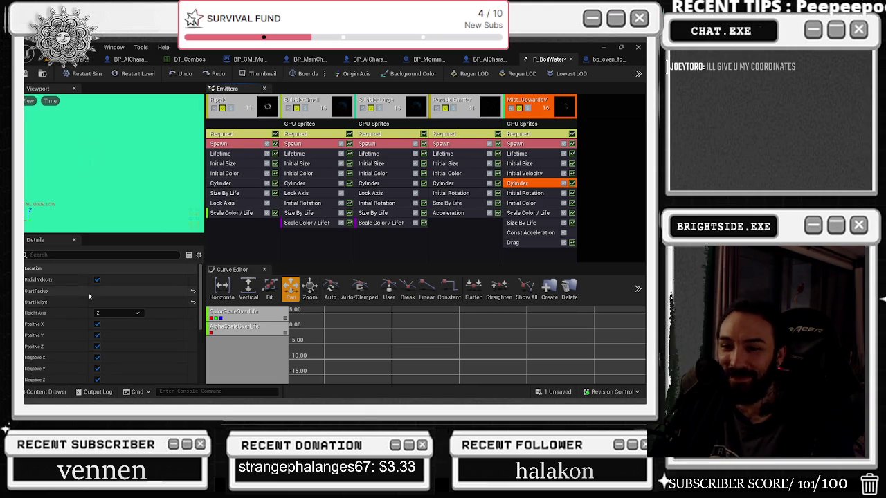
click(528, 194)
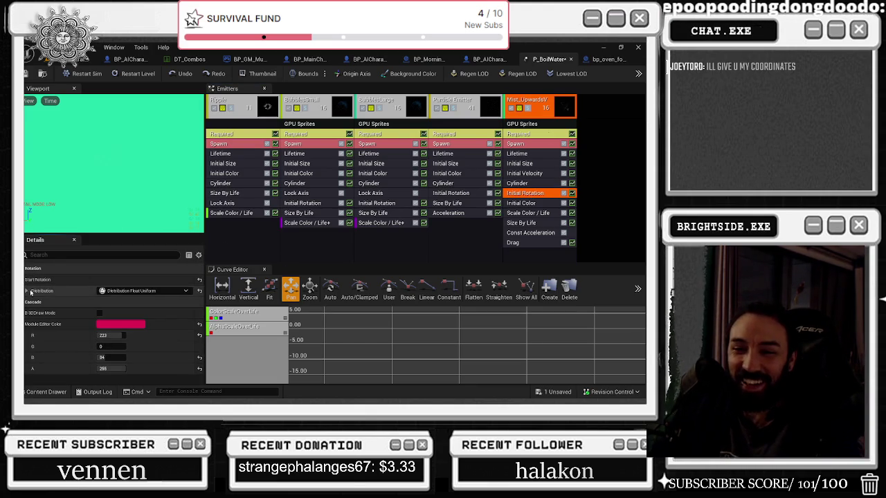
Step: Check the 0–50 rotation range, Start Color (about 0.33, 0.31, 0.46) and Start Alpha
click(27, 290)
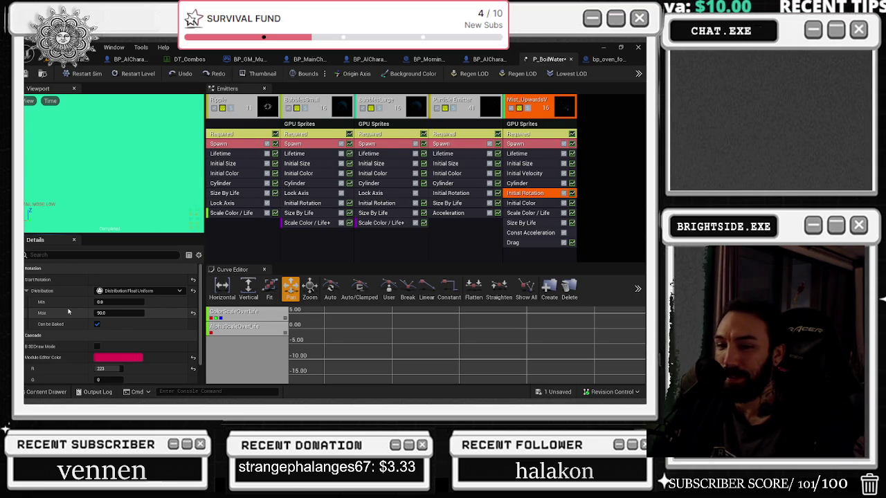
click(541, 202)
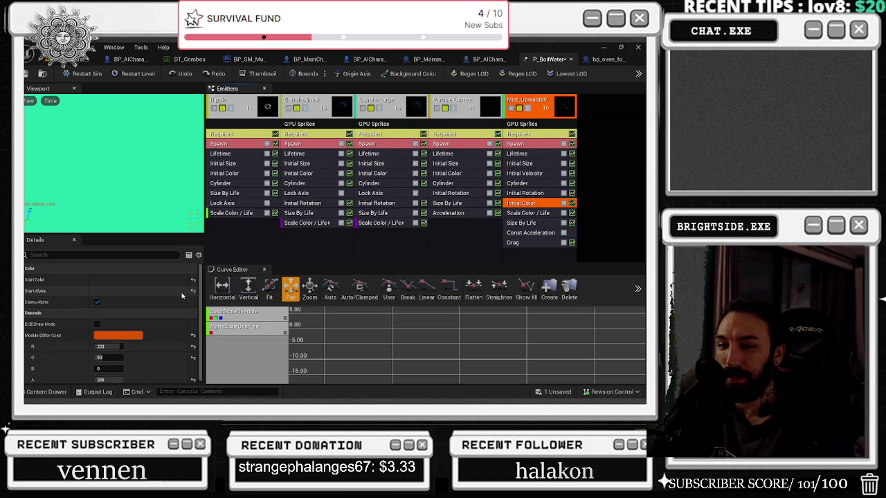
click(26, 280)
click(26, 291)
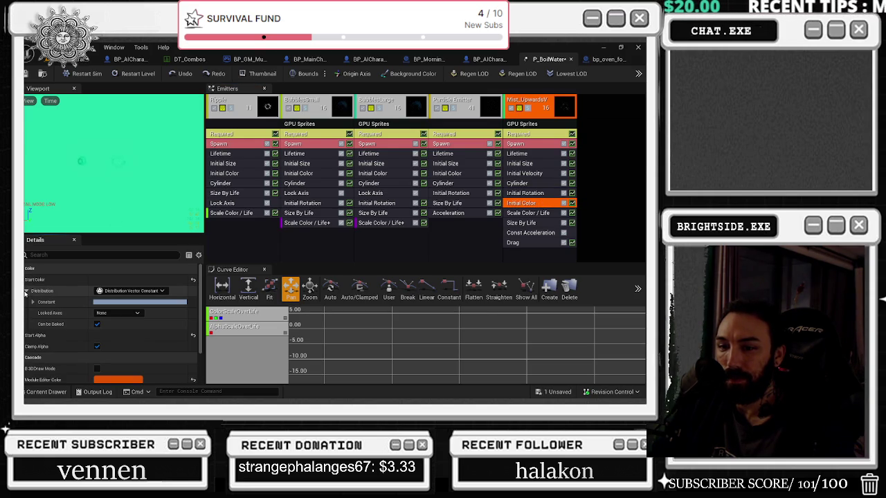
click(32, 302)
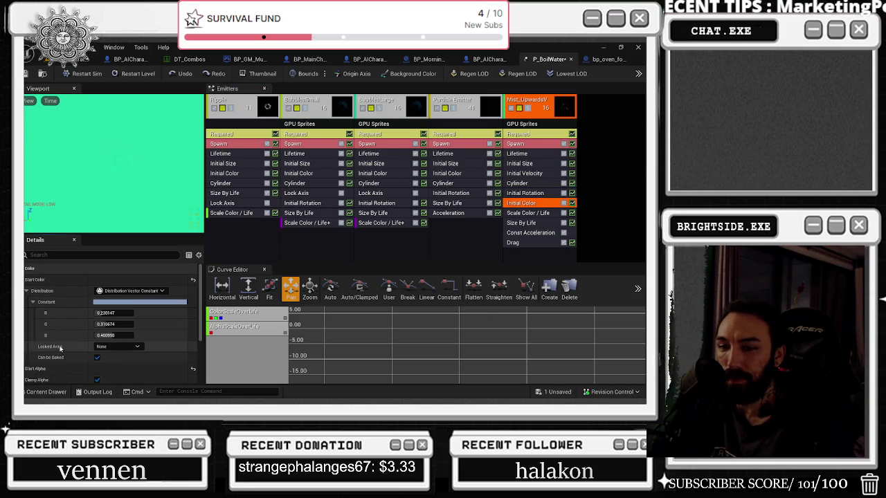
click(25, 368)
scroll(44, 351, down, 2)
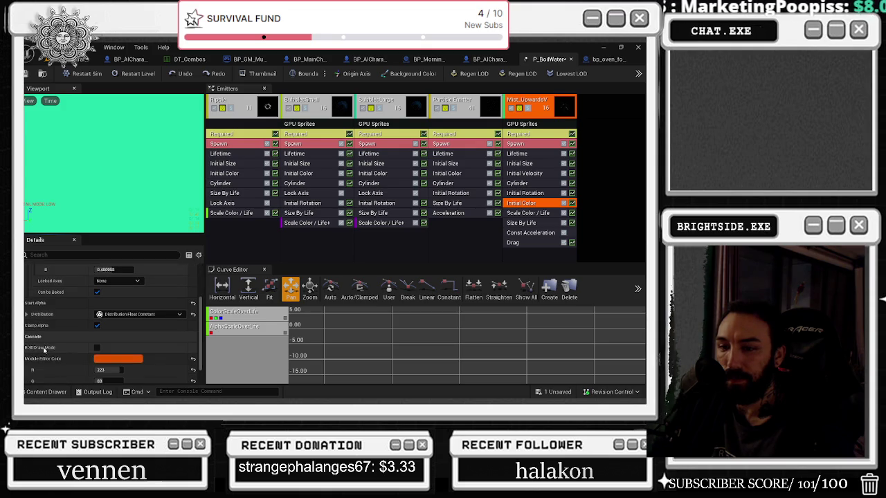
click(524, 213)
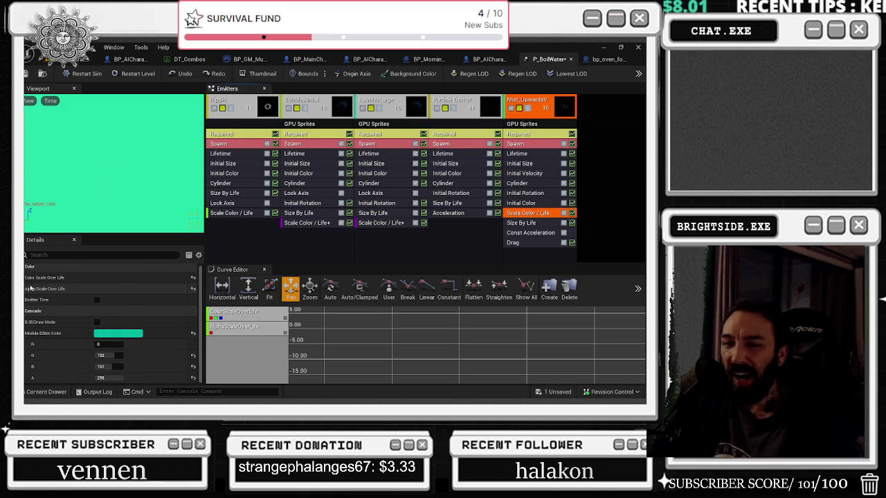
Step: Expand the Color Scale Over Life constant curve down to its first point's values
click(25, 277)
click(26, 288)
click(31, 300)
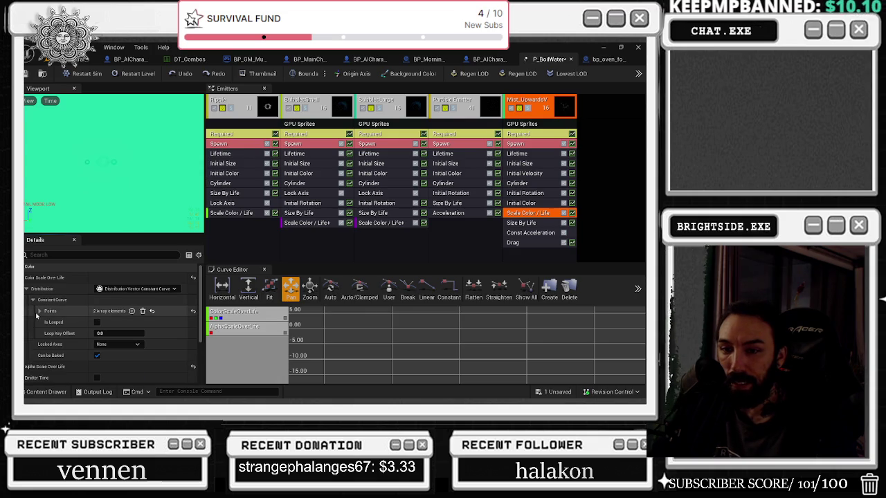
click(38, 311)
click(47, 323)
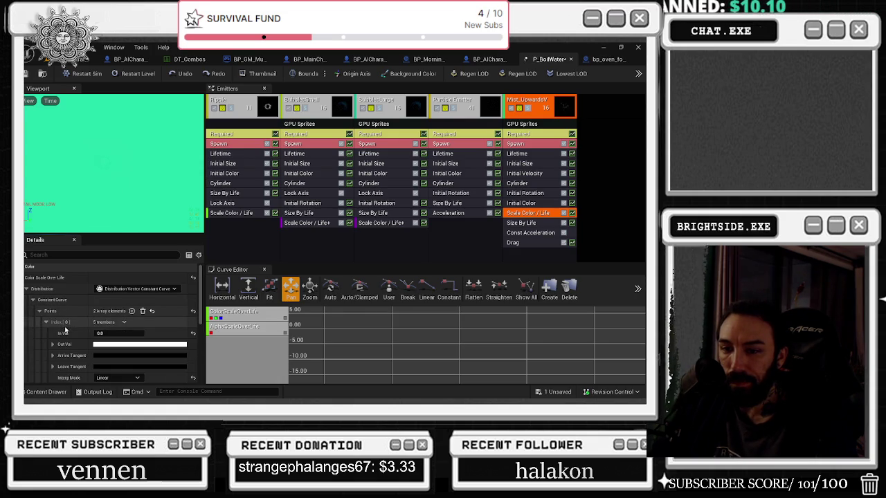
scroll(64, 331, down, 2)
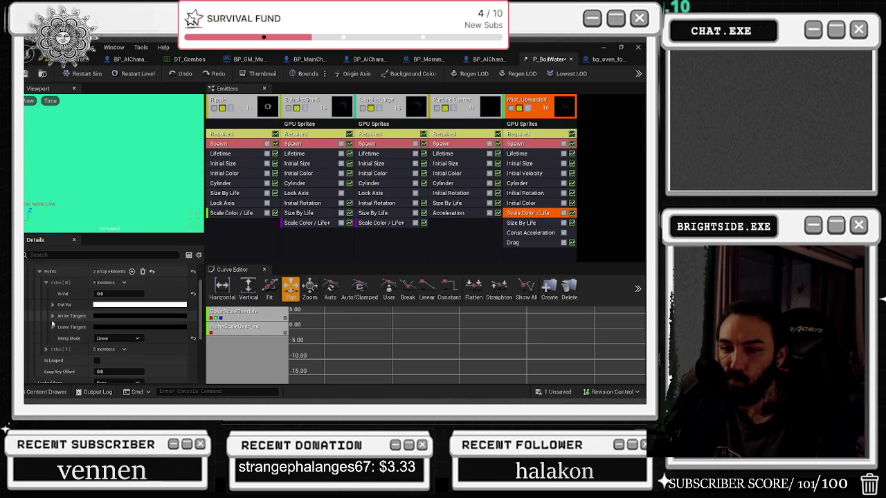
click(53, 305)
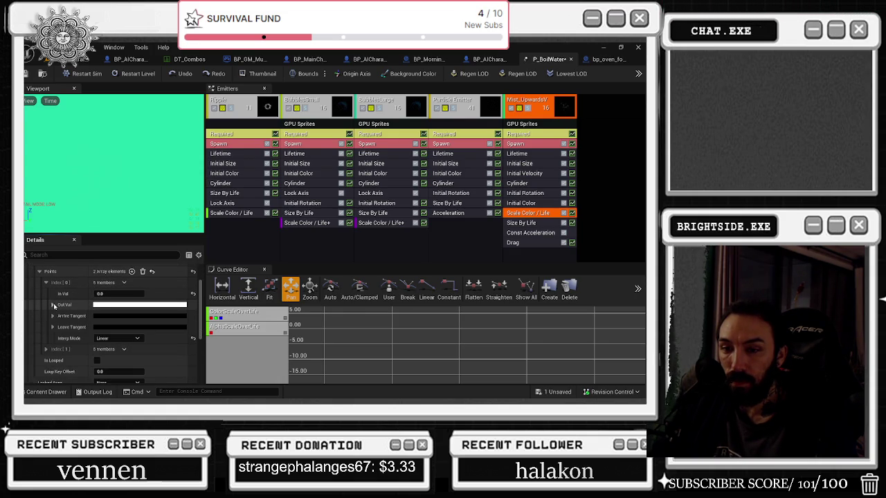
Step: Set the first curve point's In Val to 0.803756 and review its tangent and output values
scroll(50, 353, down, 4)
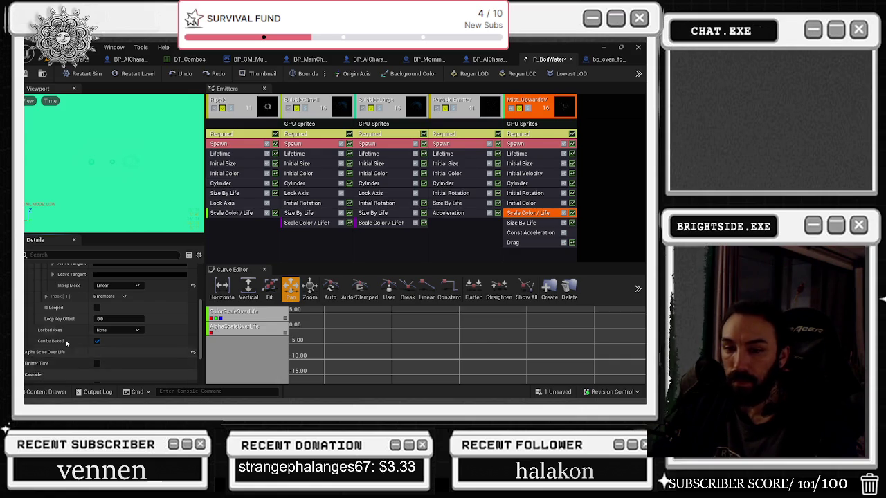
scroll(69, 343, up, 3)
mouse_move(104, 307)
mouse_down()
mouse_move(139, 306)
mouse_move(104, 306)
mouse_up()
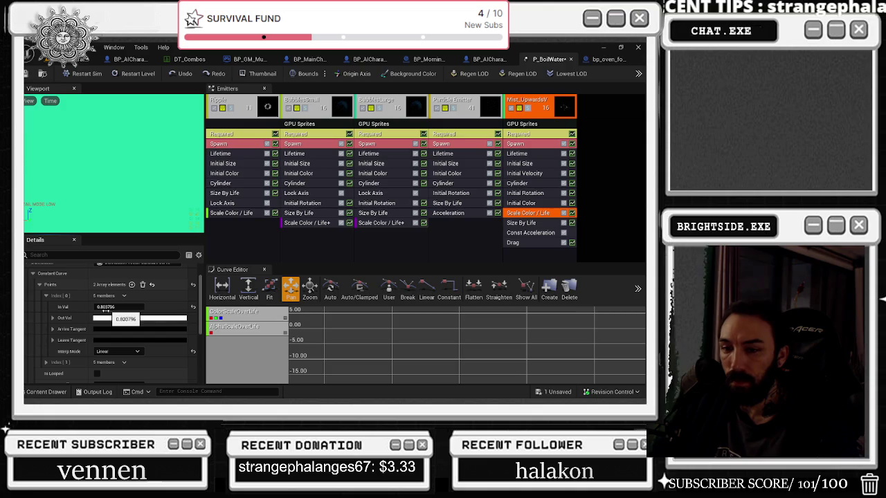
click(53, 330)
click(53, 319)
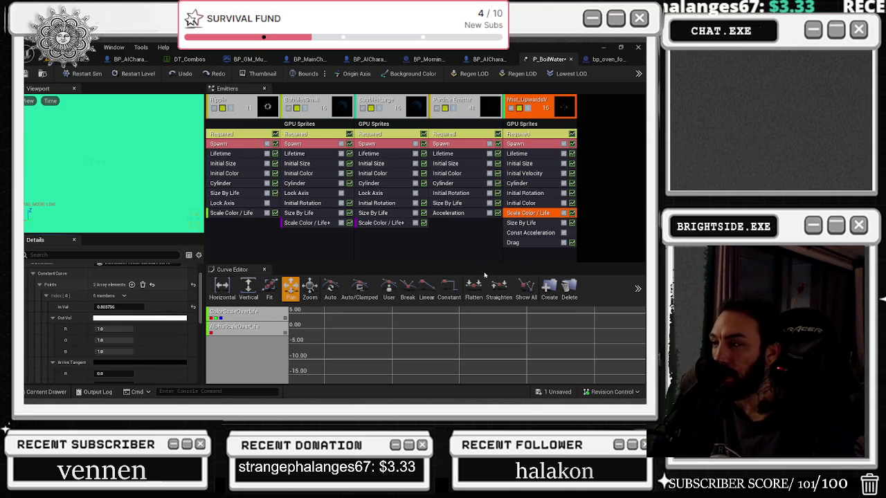
click(531, 224)
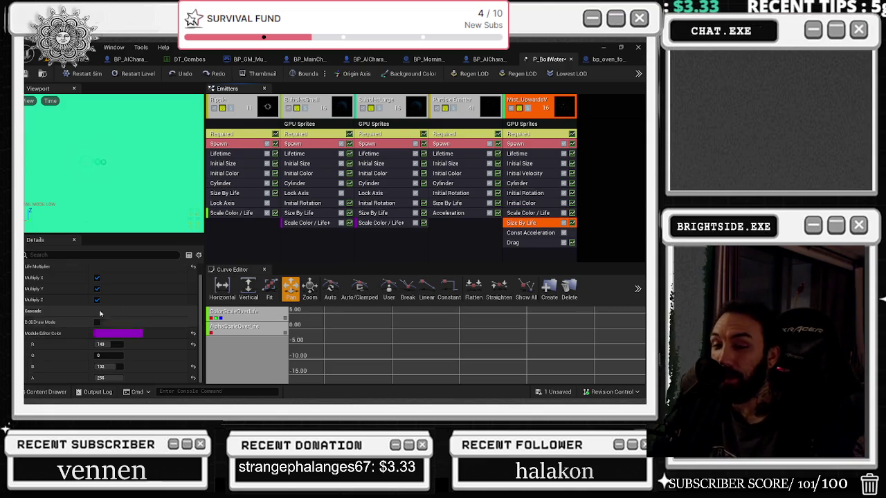
Step: Show the mist emitter's Const Acceleration module settings
scroll(154, 302, up, 1)
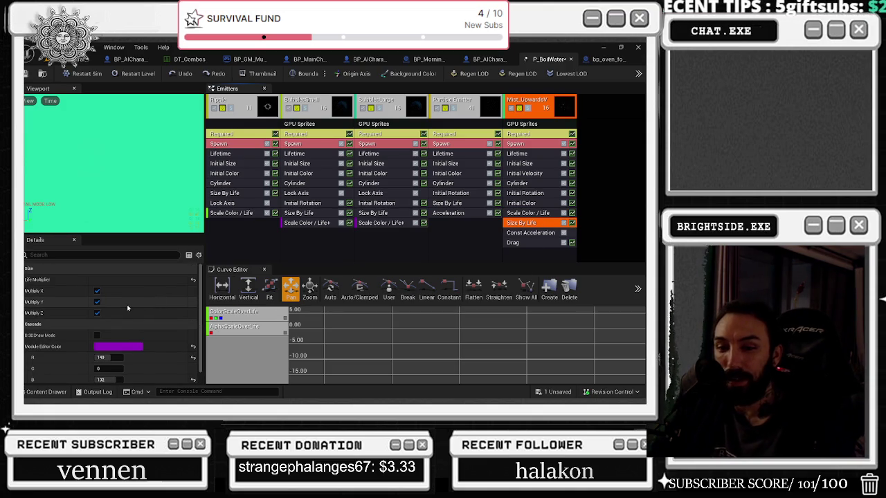
scroll(127, 305, down, 1)
scroll(115, 315, up, 1)
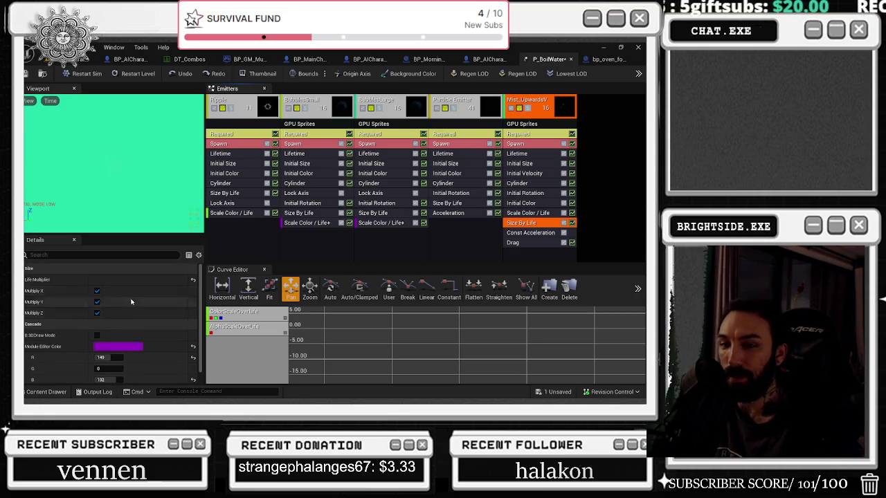
click(515, 234)
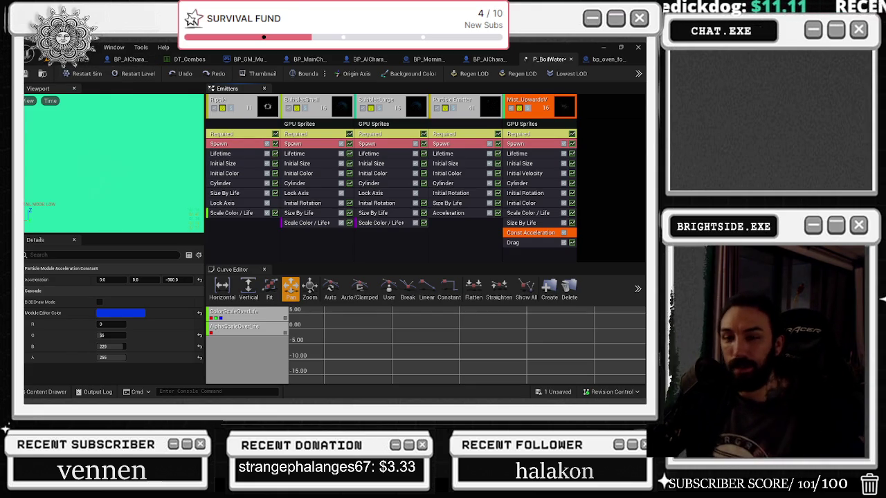
Step: Confirm the Drag coefficient is a constant 0.5, then select the BubblesLarge emitter
click(546, 243)
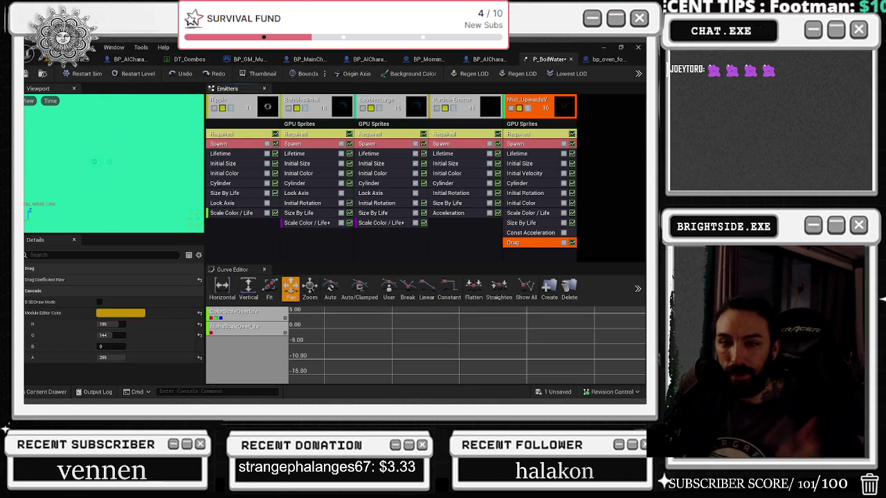
click(28, 280)
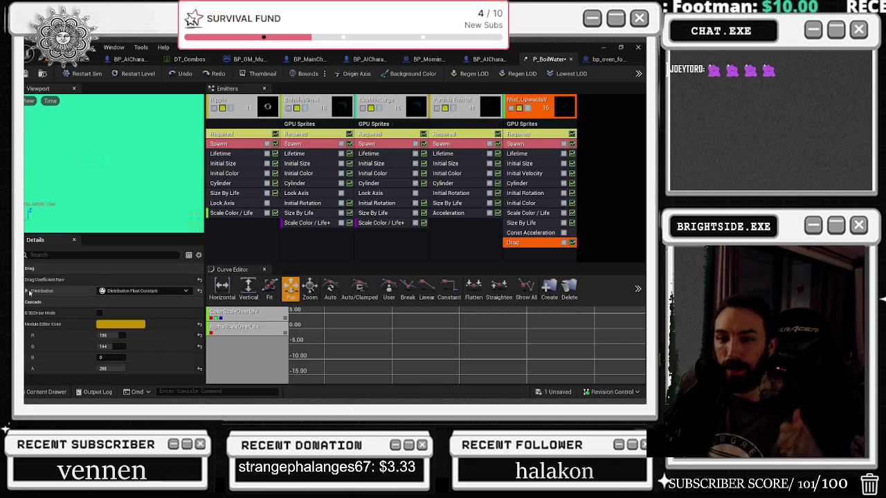
click(26, 291)
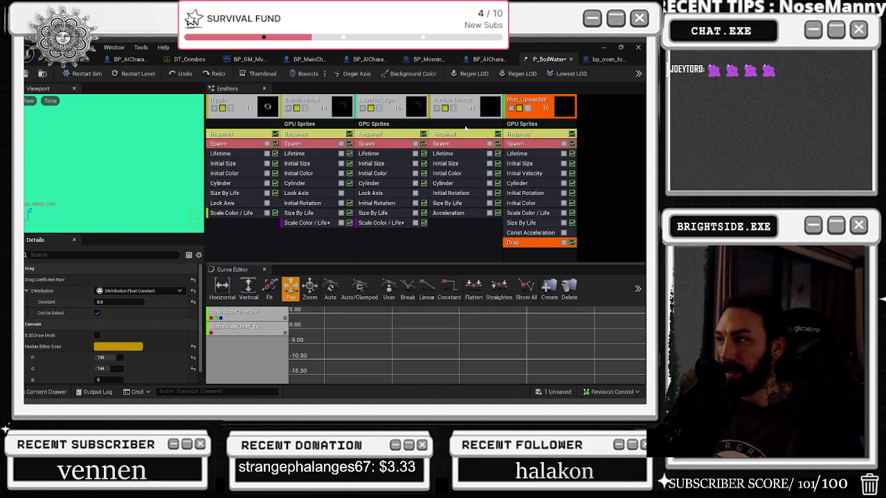
click(381, 101)
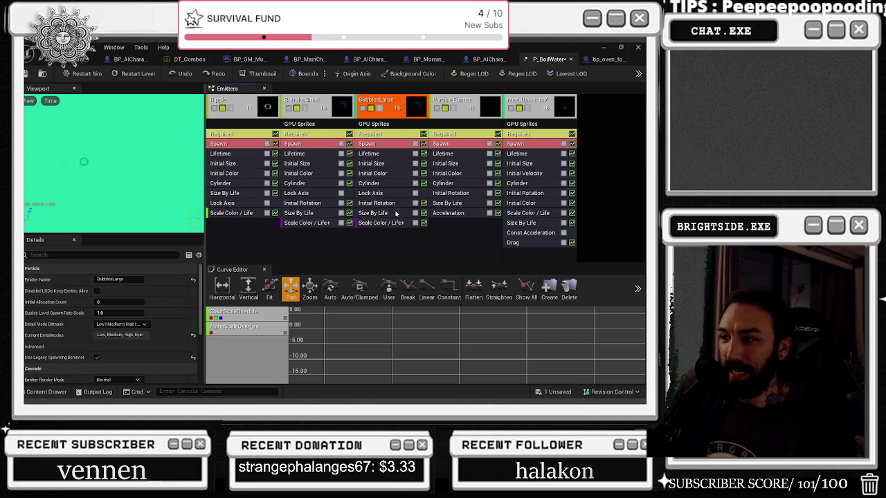
Step: Check BubblesLarge's 3.0–5.0 uniform lifetime, then show the Particle Emitter's emitter properties
click(380, 154)
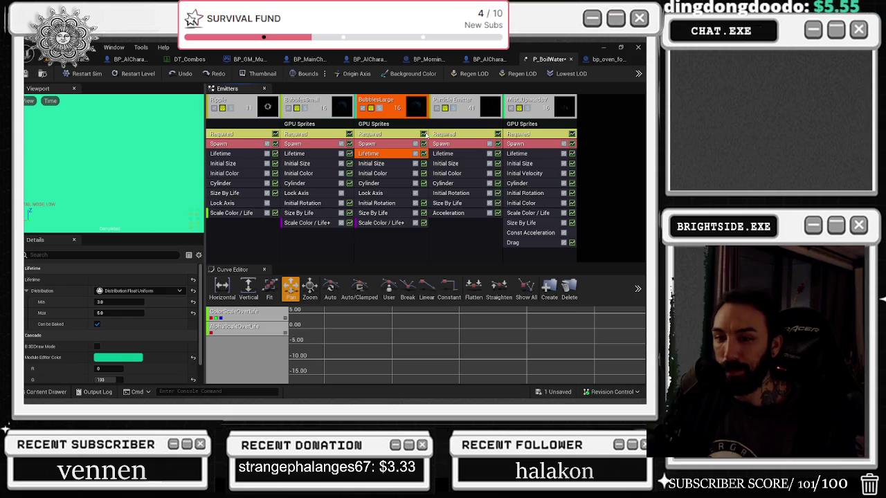
click(461, 118)
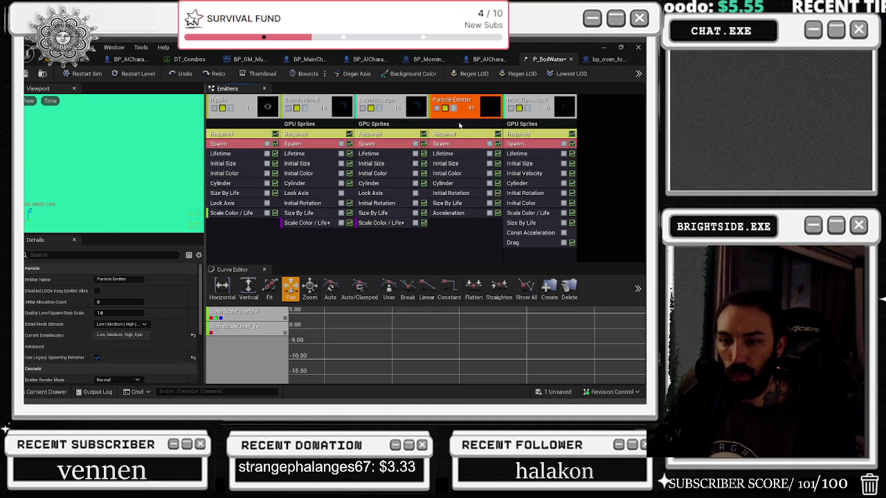